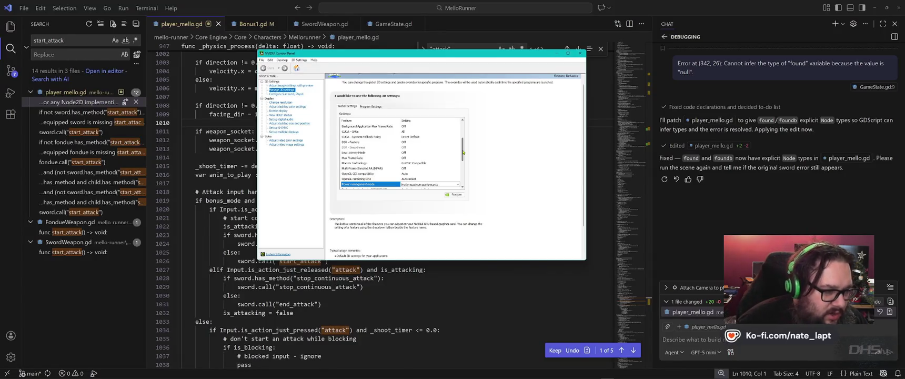
Open Task Manager's Performance view and show the GPU 0 usage graphs.
{"action": "left_click_drag", "start_coordinate": [463, 152], "coordinate": [461, 169]}
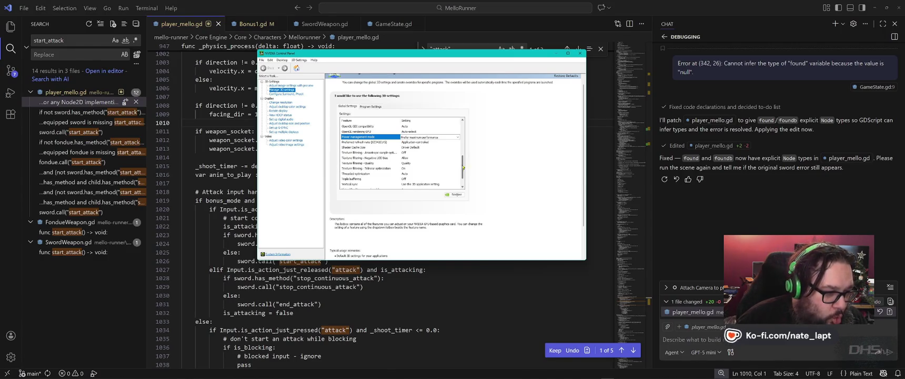
{"action": "mouse_move", "coordinate": [458, 164]}
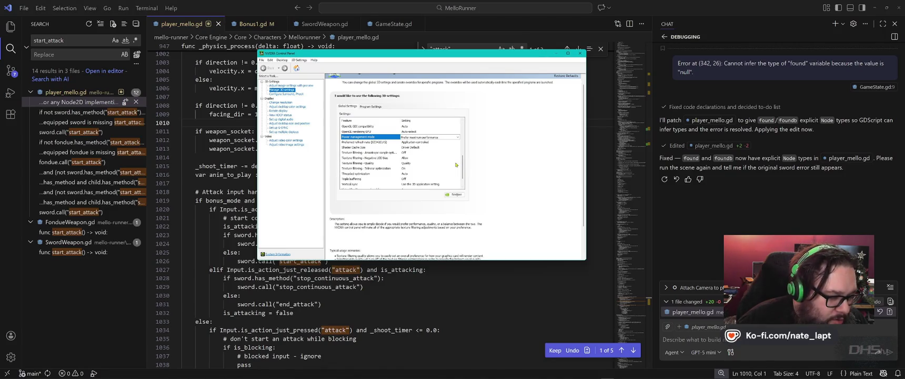
{"action": "scroll", "coordinate": [463, 179], "scroll_direction": "down", "scroll_amount": 1}
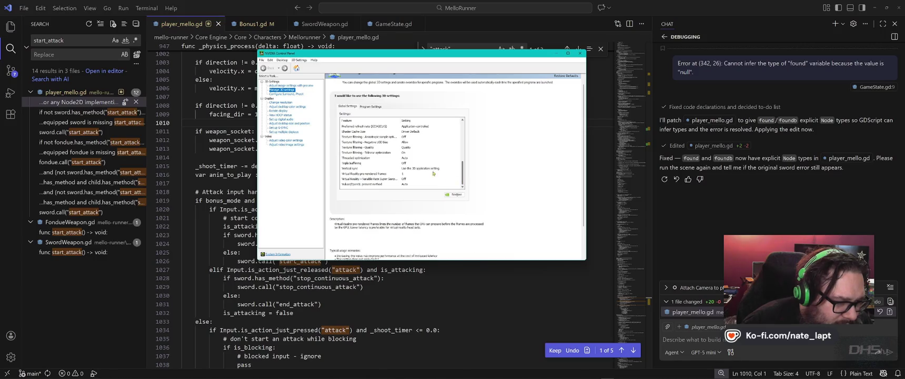
{"action": "scroll", "coordinate": [463, 183], "scroll_direction": "up", "scroll_amount": 5}
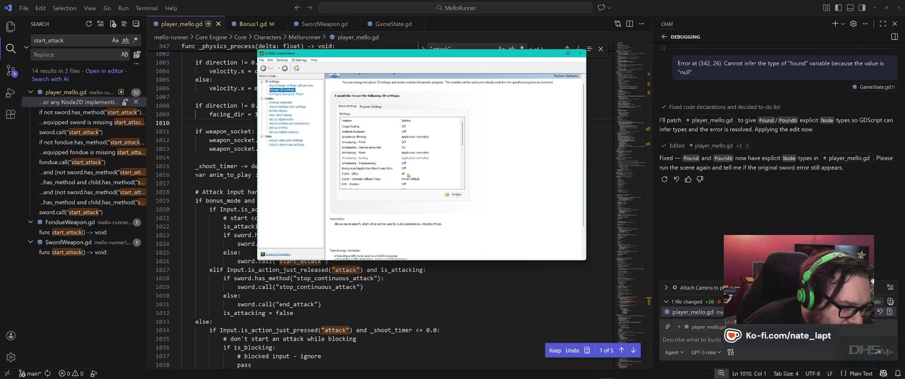
{"action": "left_click_drag", "start_coordinate": [463, 141], "coordinate": [463, 150]}
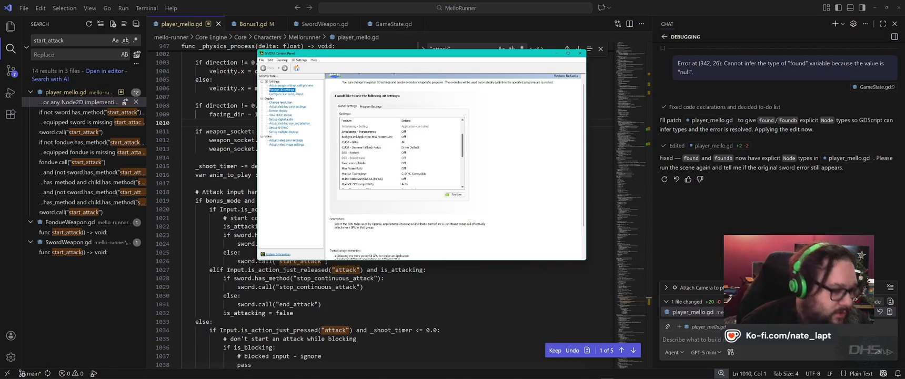
{"action": "mouse_move", "coordinate": [325, 368]}
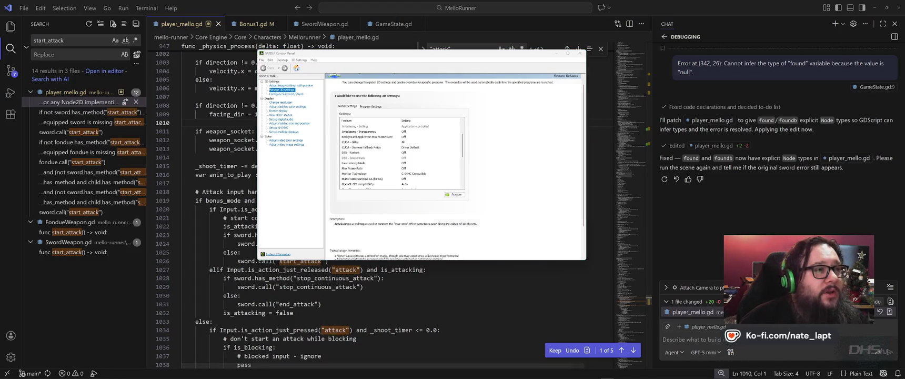
{"action": "key", "text": "ctrl+shift+Escape"}
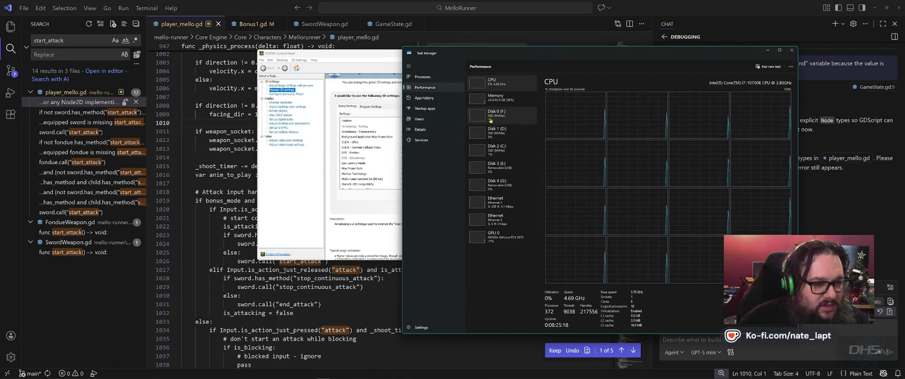
{"action": "left_click", "coordinate": [502, 236]}
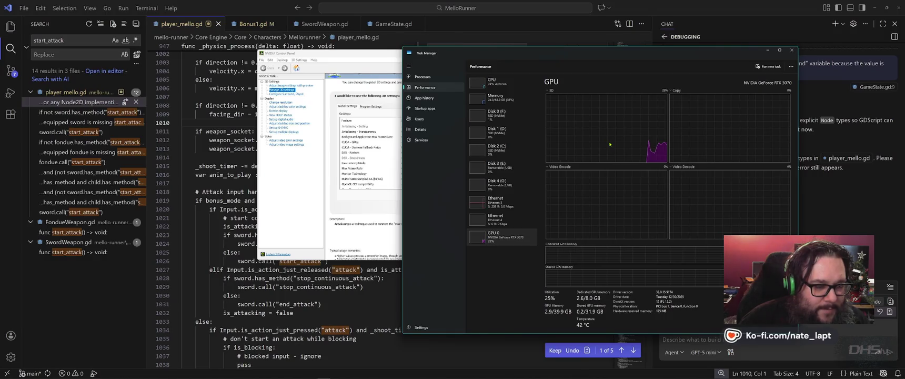
Check Memory, CPU and Disk 2 (C:) activity, revisit GPU 0, then minimize Task Manager.
{"action": "left_click", "coordinate": [495, 98]}
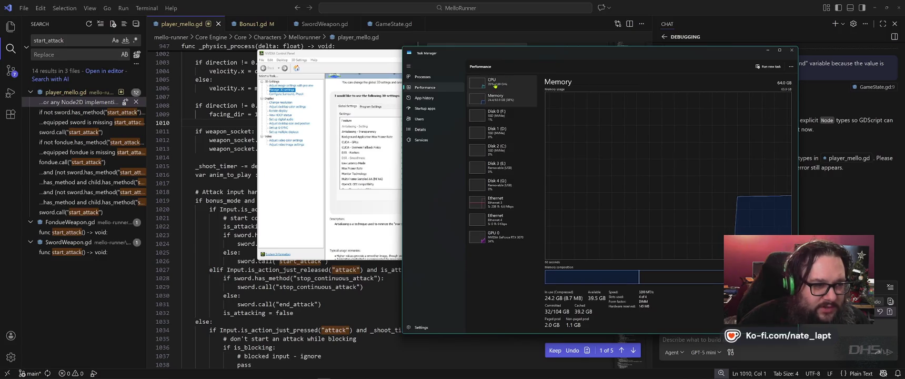
{"action": "key", "text": "Up"}
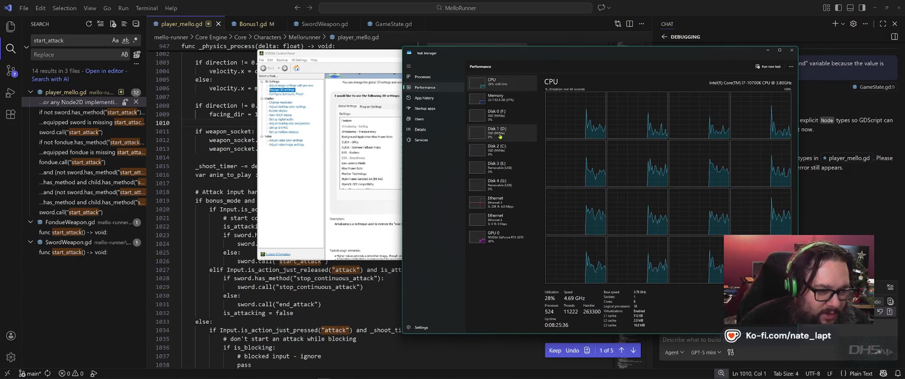
{"action": "left_click", "coordinate": [497, 149]}
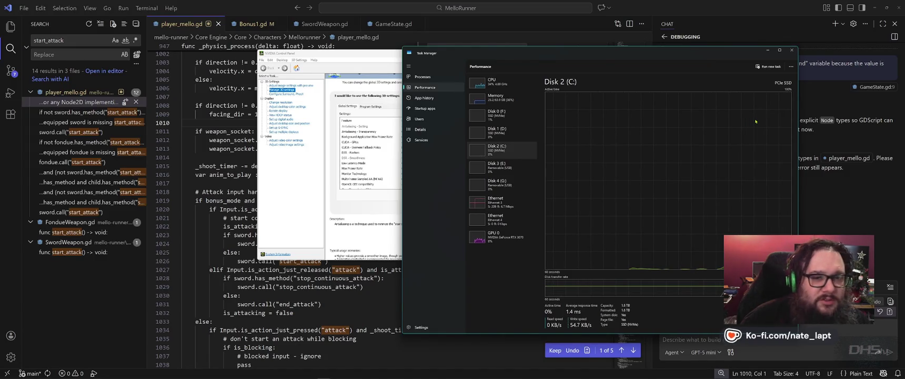
{"action": "left_click", "coordinate": [498, 237]}
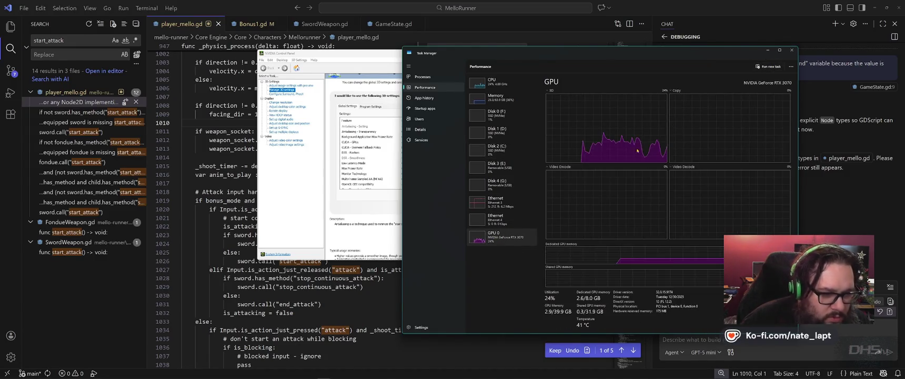
{"action": "left_click", "coordinate": [768, 50]}
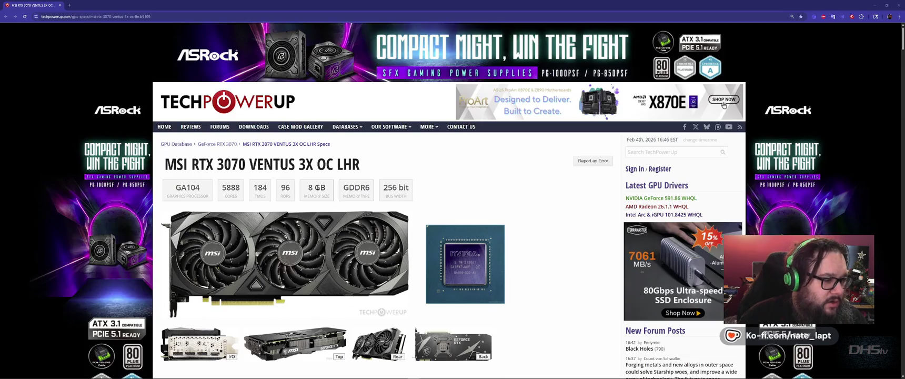
{"action": "left_click_drag", "start_coordinate": [249, 163], "coordinate": [360, 164]}
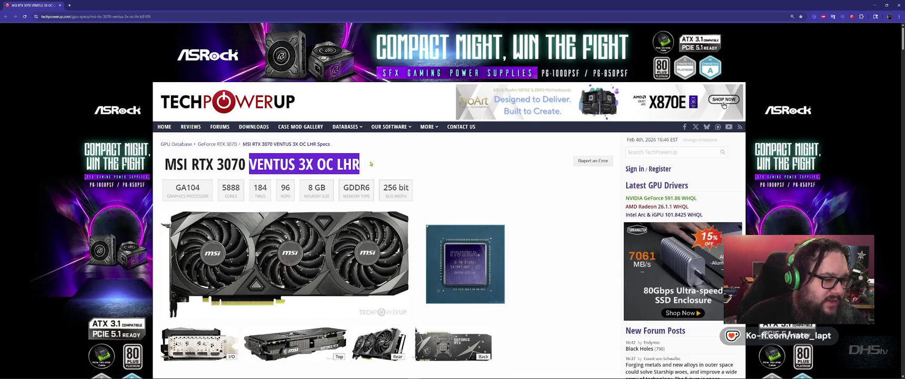
{"action": "left_click", "coordinate": [376, 168]}
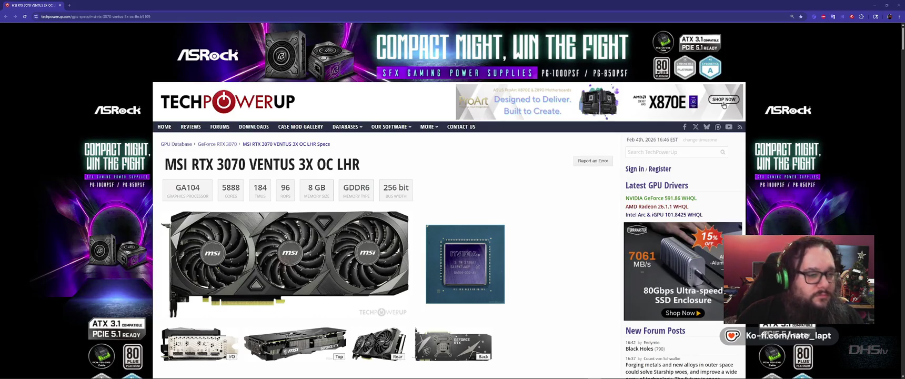
{"action": "scroll", "coordinate": [529, 225], "scroll_direction": "down", "scroll_amount": 4}
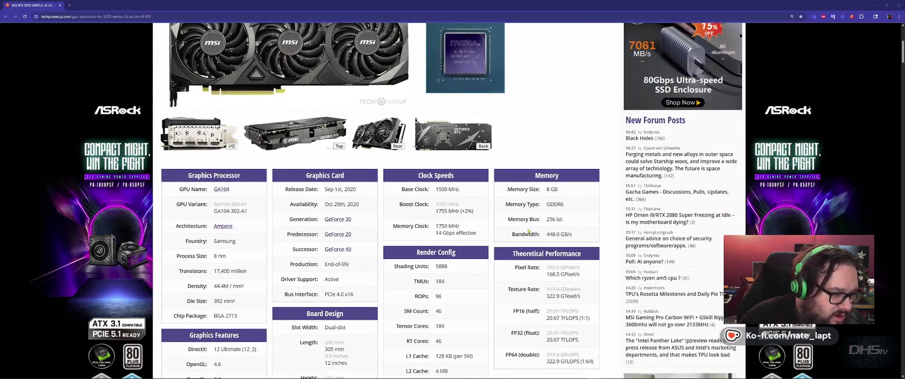
{"action": "triple_click", "coordinate": [355, 191]}
{"action": "left_click", "coordinate": [359, 189]}
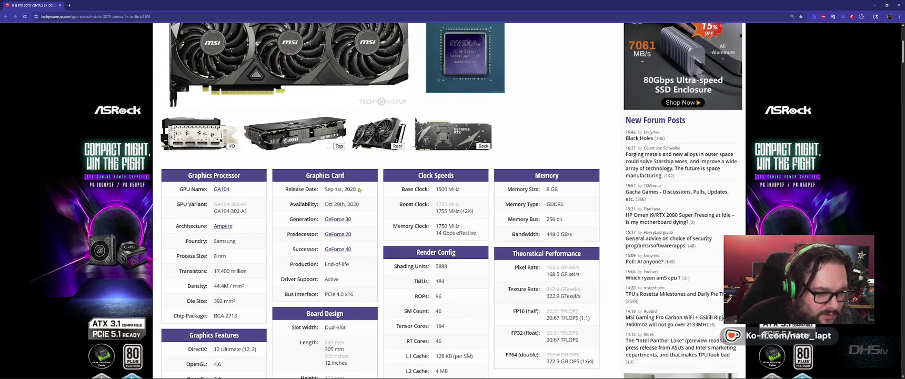
{"action": "scroll", "coordinate": [359, 190], "scroll_direction": "down", "scroll_amount": 1}
{"action": "left_click_drag", "start_coordinate": [436, 160], "coordinate": [457, 158]}
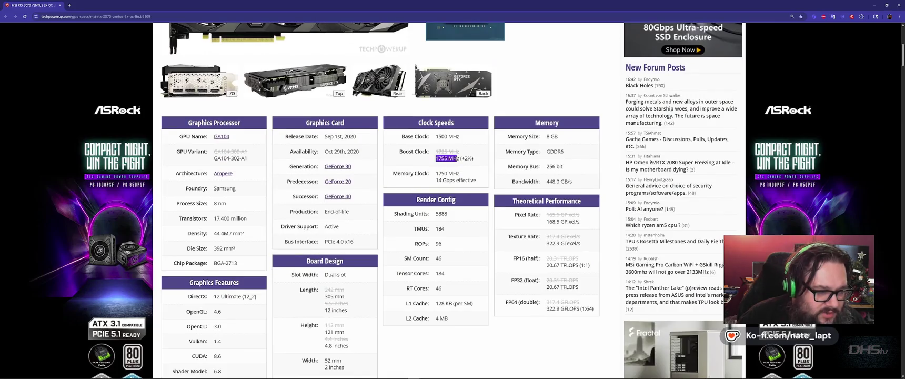
{"action": "mouse_move", "coordinate": [443, 374]}
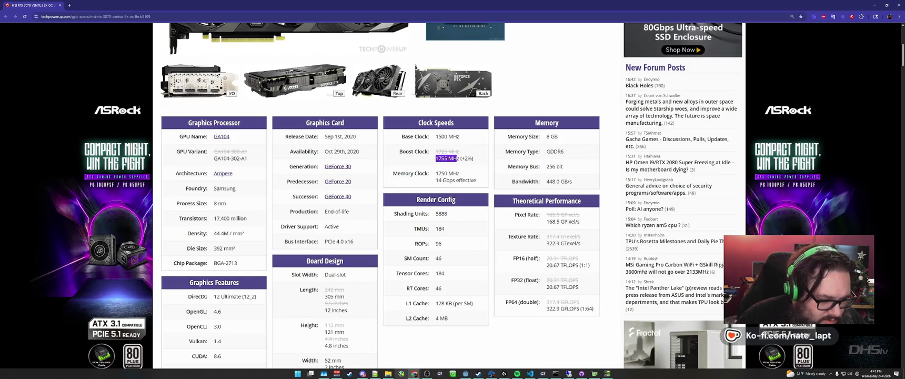
{"action": "left_click", "coordinate": [614, 179]}
{"action": "left_click", "coordinate": [830, 373]}
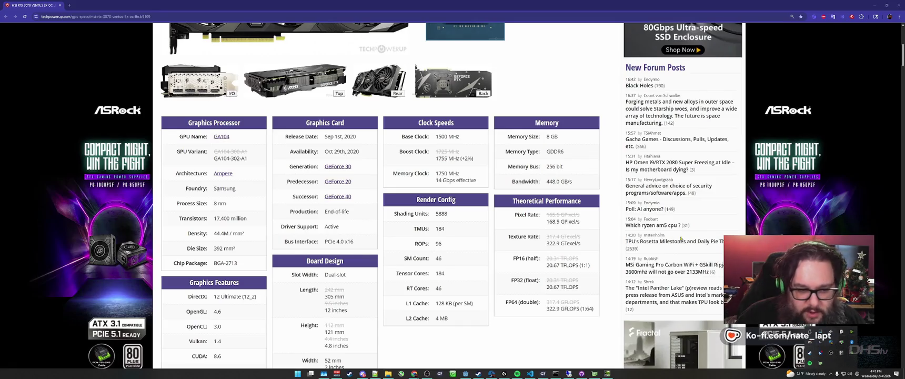
{"action": "scroll", "coordinate": [354, 286], "scroll_direction": "down", "scroll_amount": 3}
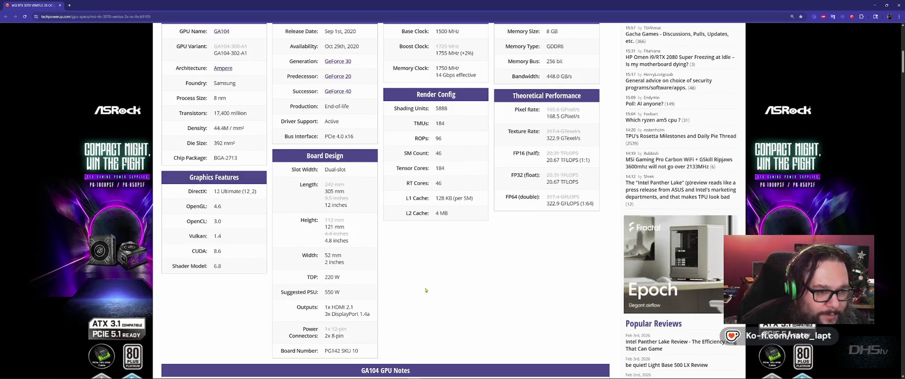
{"action": "scroll", "coordinate": [425, 290], "scroll_direction": "up", "scroll_amount": 3}
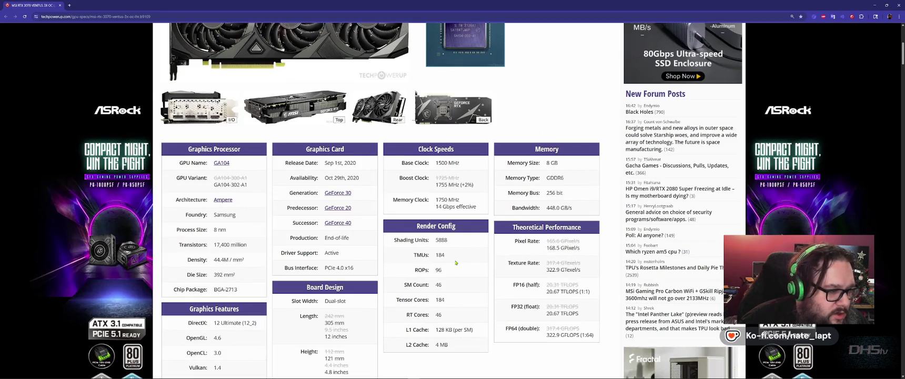
{"action": "scroll", "coordinate": [455, 262], "scroll_direction": "up", "scroll_amount": 5}
{"action": "scroll", "coordinate": [442, 231], "scroll_direction": "down", "scroll_amount": 5}
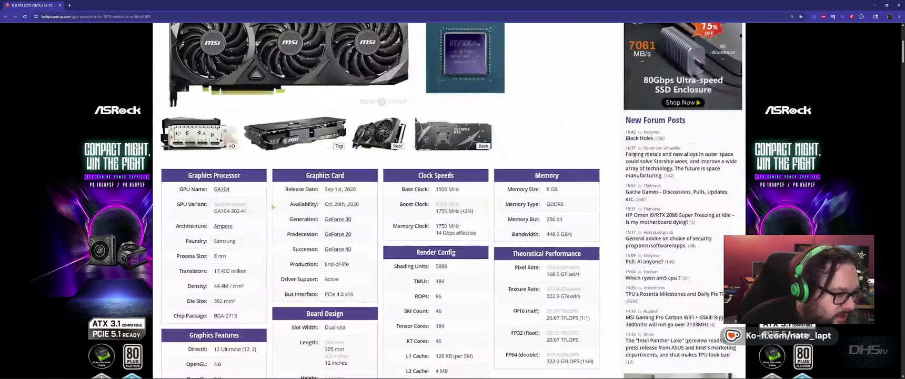
{"action": "scroll", "coordinate": [426, 196], "scroll_direction": "up", "scroll_amount": 5}
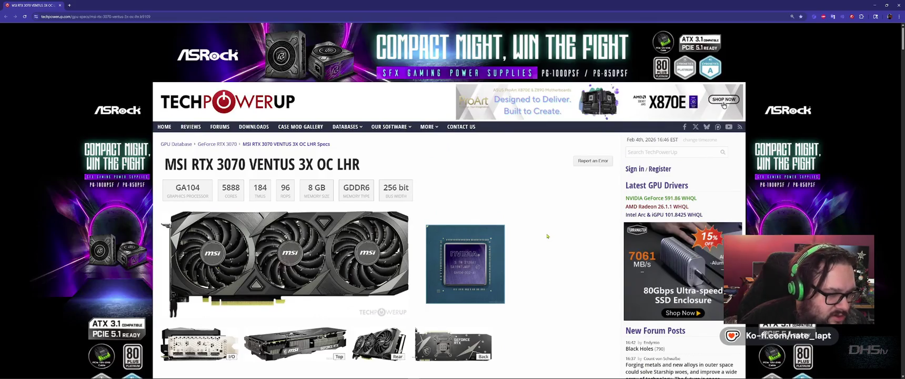
{"action": "scroll", "coordinate": [547, 235], "scroll_direction": "down", "scroll_amount": 4}
Scroll through TechPowerUp's GPU listing to look over the VENTUS variants.
{"action": "scroll", "coordinate": [548, 235], "scroll_direction": "down", "scroll_amount": 2}
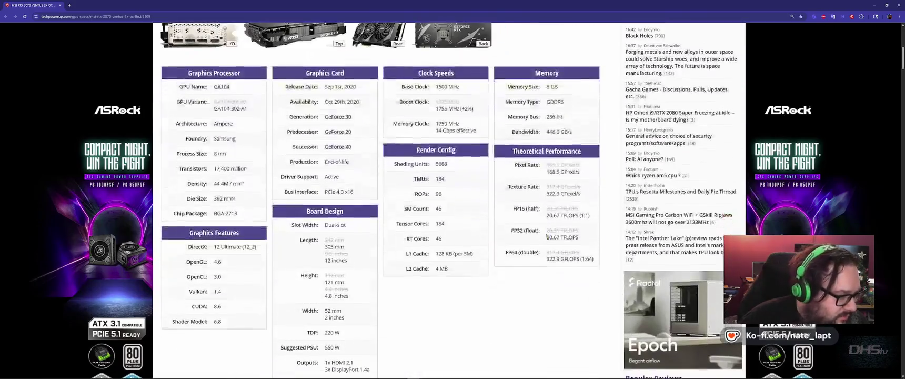
{"action": "scroll", "coordinate": [547, 235], "scroll_direction": "down", "scroll_amount": 4}
{"action": "scroll", "coordinate": [469, 277], "scroll_direction": "down", "scroll_amount": 3}
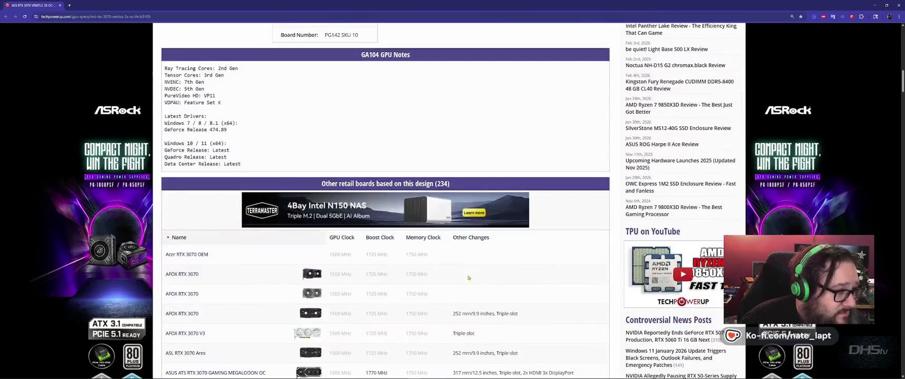
{"action": "scroll", "coordinate": [468, 278], "scroll_direction": "down", "scroll_amount": 3}
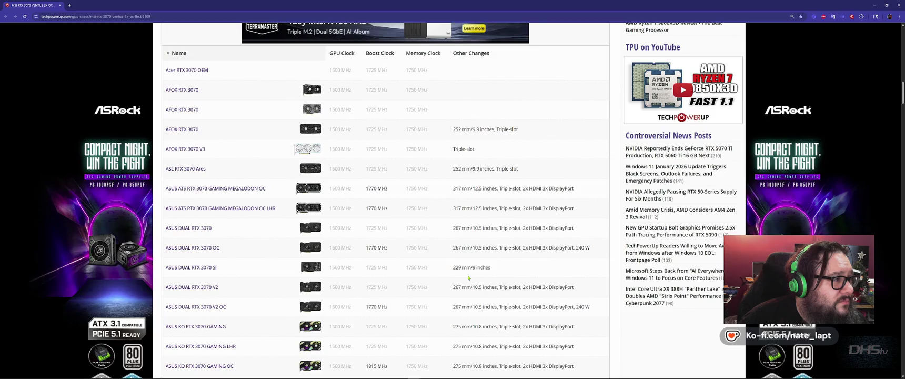
{"action": "scroll", "coordinate": [468, 277], "scroll_direction": "down", "scroll_amount": 10}
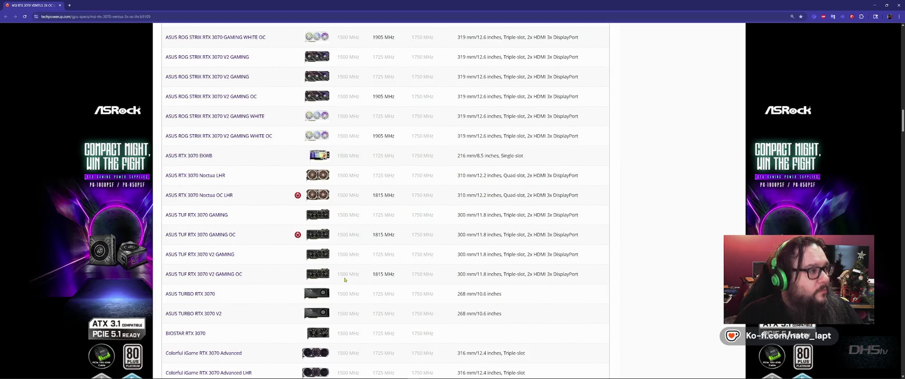
{"action": "scroll", "coordinate": [344, 280], "scroll_direction": "down", "scroll_amount": 10}
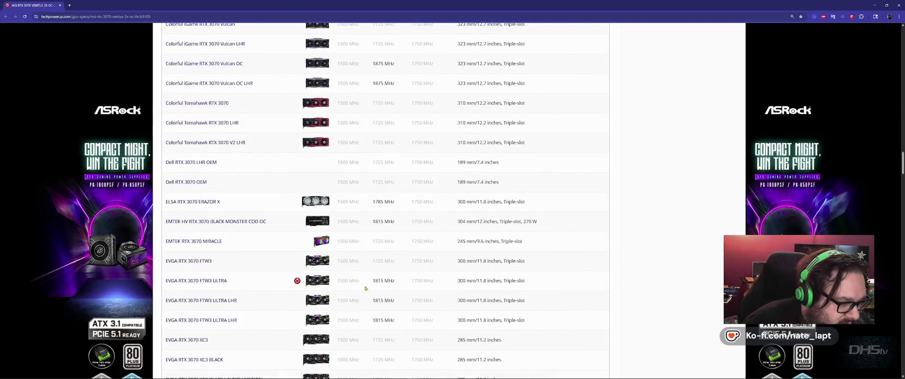
{"action": "scroll", "coordinate": [366, 288], "scroll_direction": "down", "scroll_amount": 15}
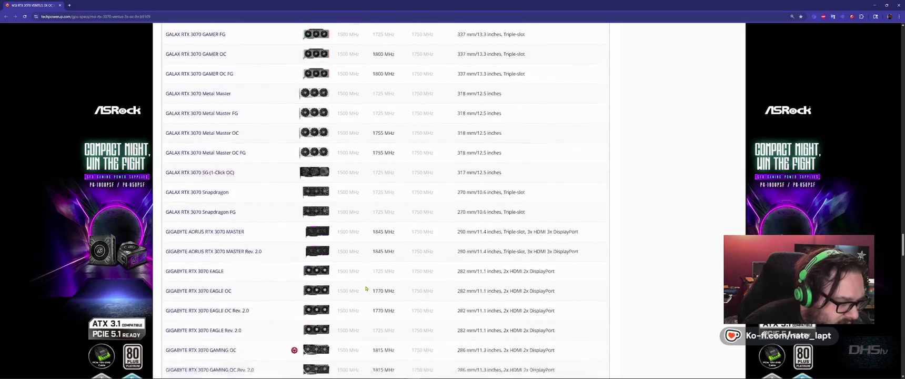
{"action": "scroll", "coordinate": [366, 288], "scroll_direction": "up", "scroll_amount": 15}
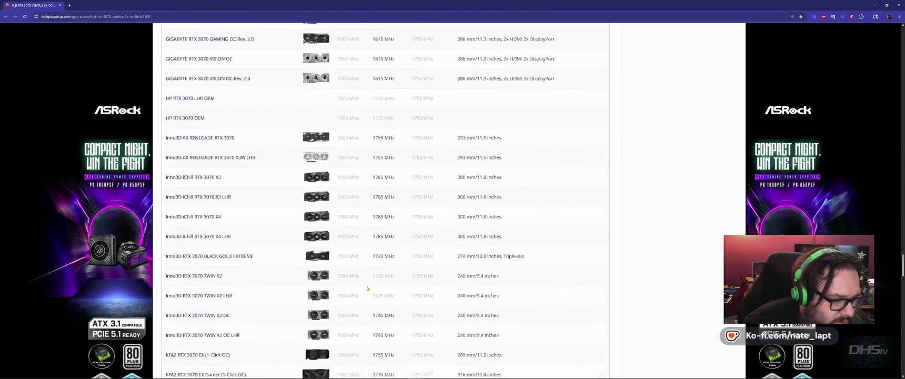
{"action": "scroll", "coordinate": [368, 288], "scroll_direction": "up", "scroll_amount": 10}
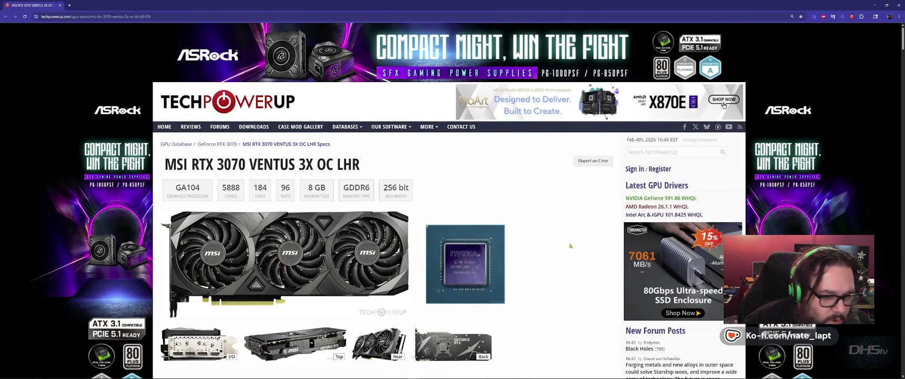
{"action": "scroll", "coordinate": [571, 246], "scroll_direction": "down", "scroll_amount": 3}
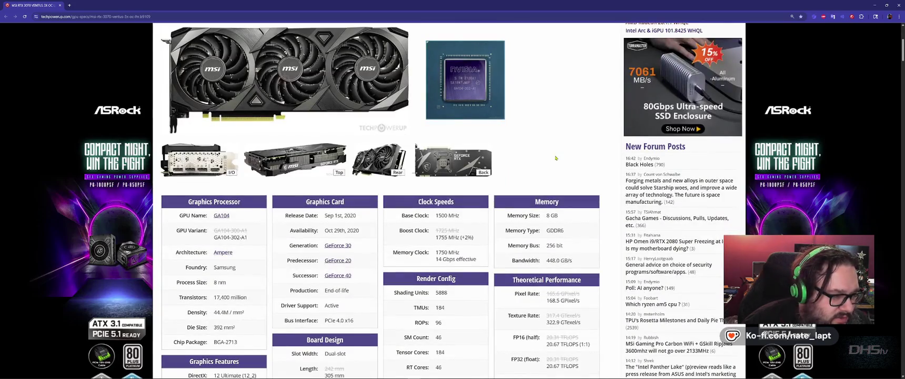
{"action": "scroll", "coordinate": [555, 157], "scroll_direction": "down", "scroll_amount": 1}
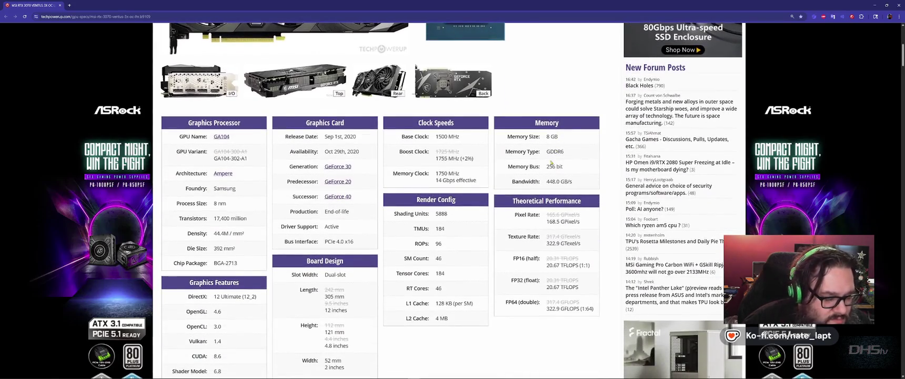
{"action": "scroll", "coordinate": [480, 266], "scroll_direction": "down", "scroll_amount": 4}
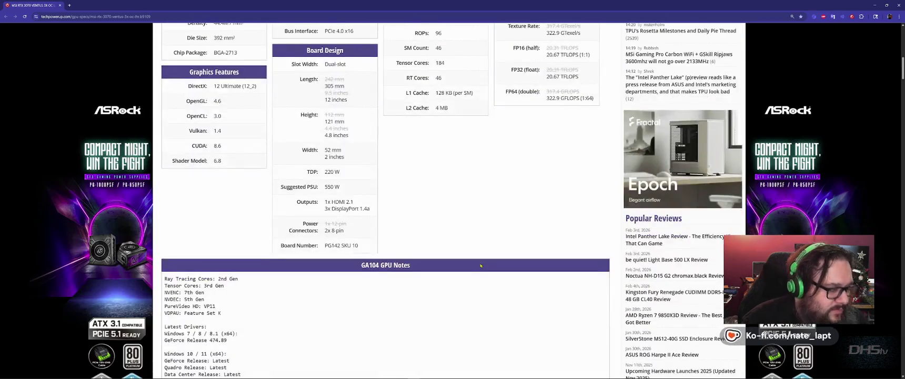
{"action": "scroll", "coordinate": [474, 263], "scroll_direction": "up", "scroll_amount": 8}
Search the page for '3070 VENTUS 3X OC' to locate its row in the GPU table.
{"action": "left_click_drag", "start_coordinate": [337, 165], "coordinate": [250, 164]}
{"action": "key", "text": "ctrl+f"}
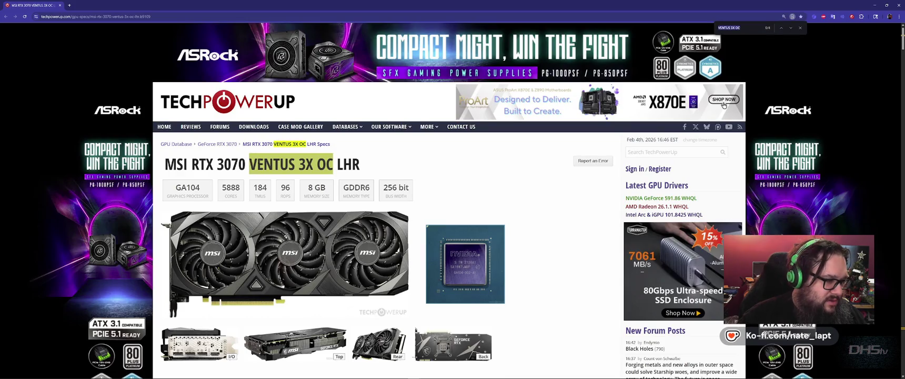
{"action": "left_click_drag", "start_coordinate": [335, 163], "coordinate": [216, 164]}
{"action": "key", "text": "ctrl+f"}
{"action": "key", "text": "Return"}
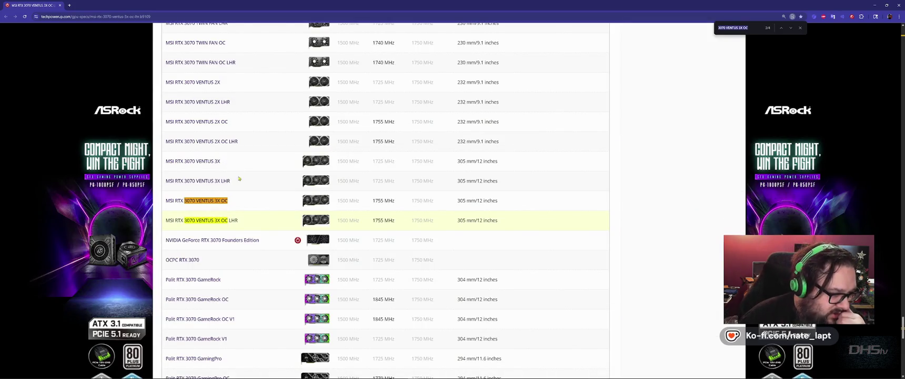
Open the 3070 VENTUS 3X OC spec page in a new tab and search it for 'bios'.
{"action": "middle_click", "coordinate": [213, 202]}
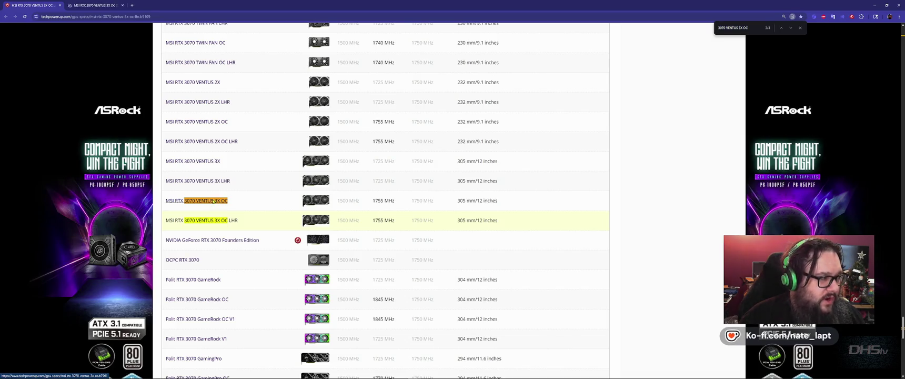
{"action": "key", "text": "ctrl+Tab"}
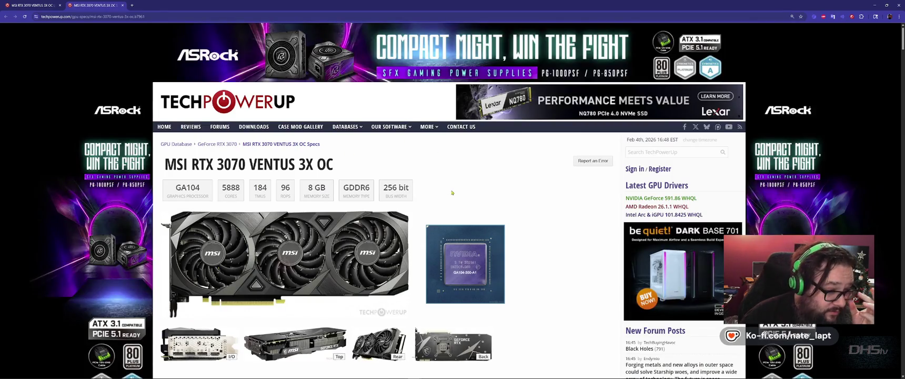
{"action": "scroll", "coordinate": [452, 190], "scroll_direction": "down", "scroll_amount": 3}
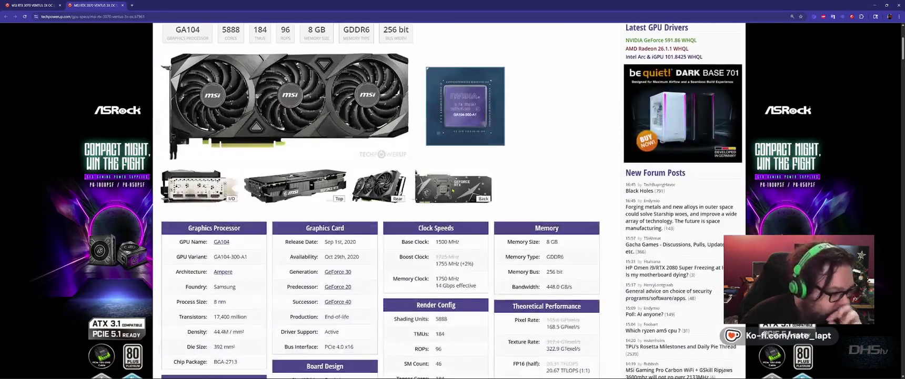
{"action": "key", "text": "ctrl+f"}
{"action": "type", "text": "bios"}
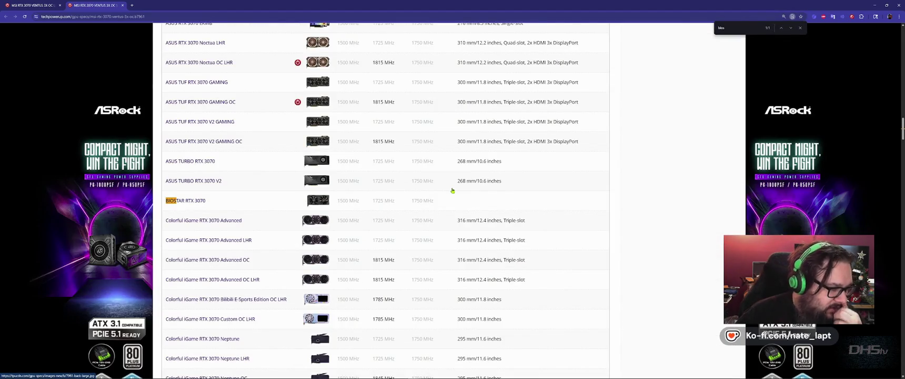
{"action": "key", "text": "Escape"}
{"action": "key", "text": "Home"}
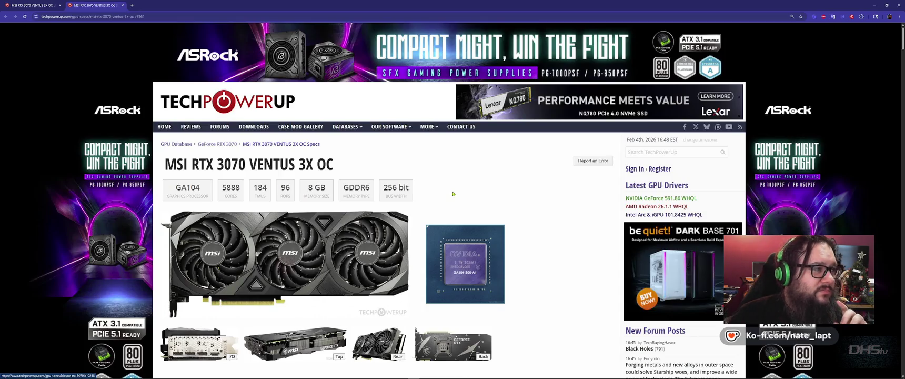
Scroll through the VENTUS 3X OC specification tables to compare them with the LHR card.
{"action": "scroll", "coordinate": [453, 192], "scroll_direction": "down", "scroll_amount": 3}
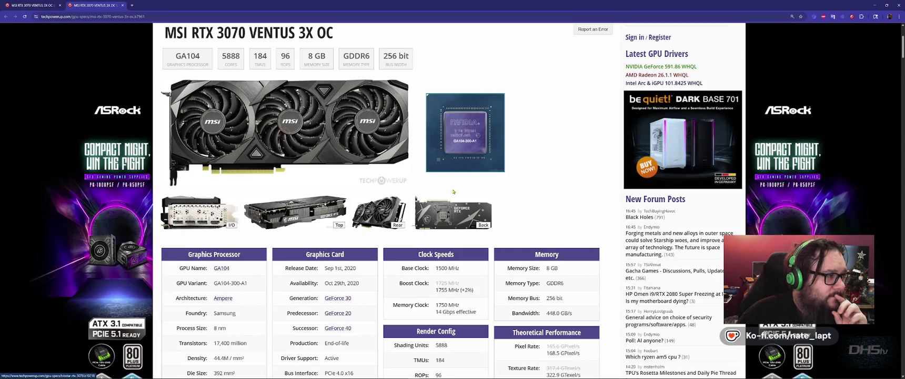
{"action": "scroll", "coordinate": [453, 192], "scroll_direction": "down", "scroll_amount": 2}
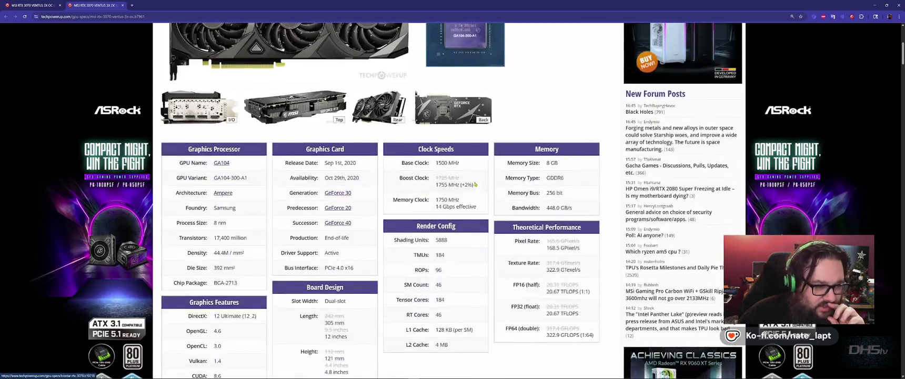
{"action": "scroll", "coordinate": [475, 184], "scroll_direction": "down", "scroll_amount": 2}
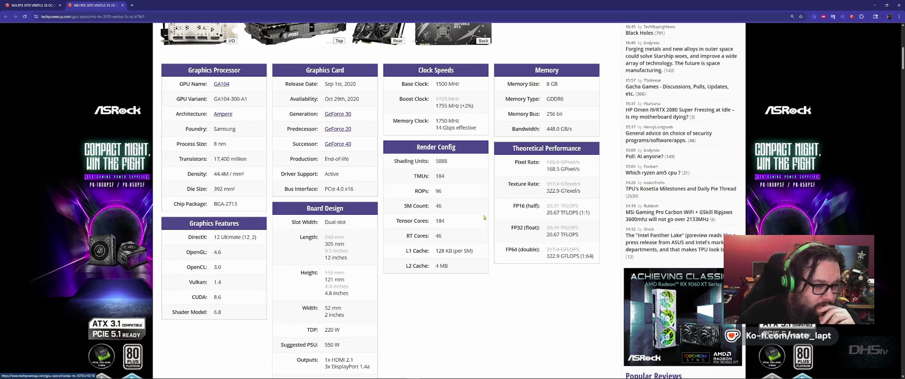
{"action": "scroll", "coordinate": [485, 304], "scroll_direction": "down", "scroll_amount": 1}
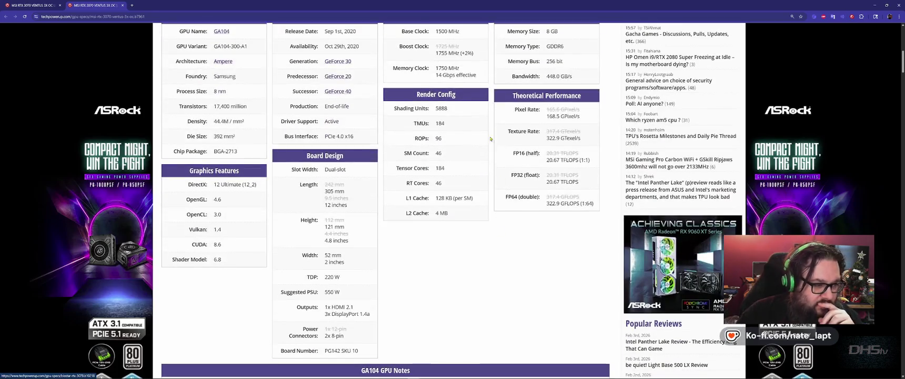
{"action": "scroll", "coordinate": [442, 264], "scroll_direction": "up", "scroll_amount": 3}
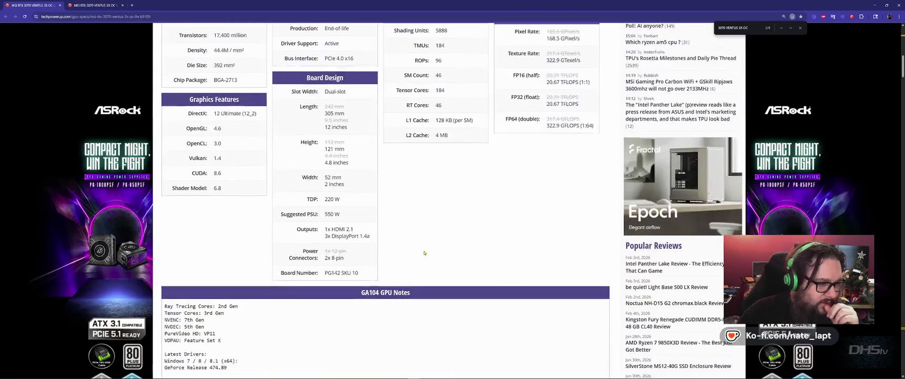
Select the PCIe 4.0 x16 bus value, then open File Explorer at This PC.
{"action": "left_click_drag", "start_coordinate": [361, 244], "coordinate": [318, 247]}
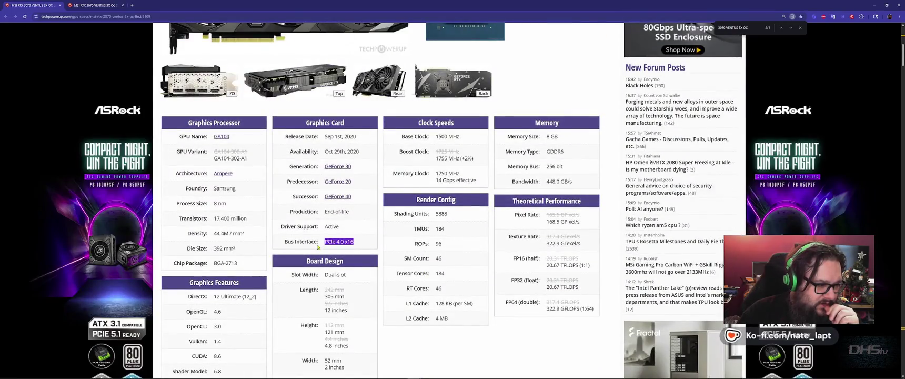
{"action": "left_click", "coordinate": [367, 246]}
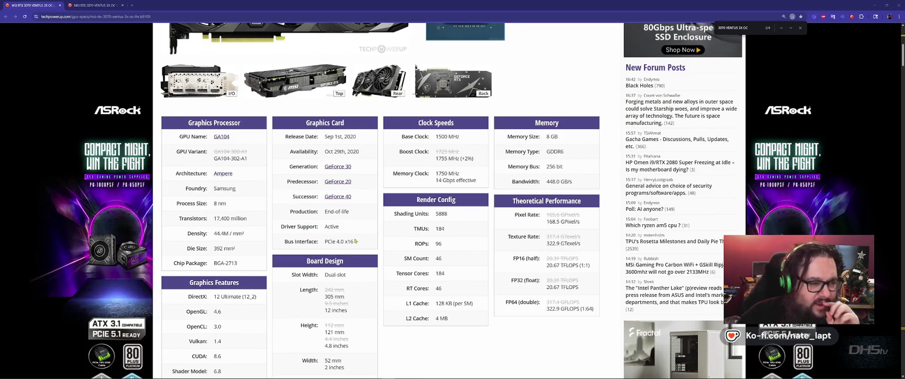
{"action": "key", "text": "super+e"}
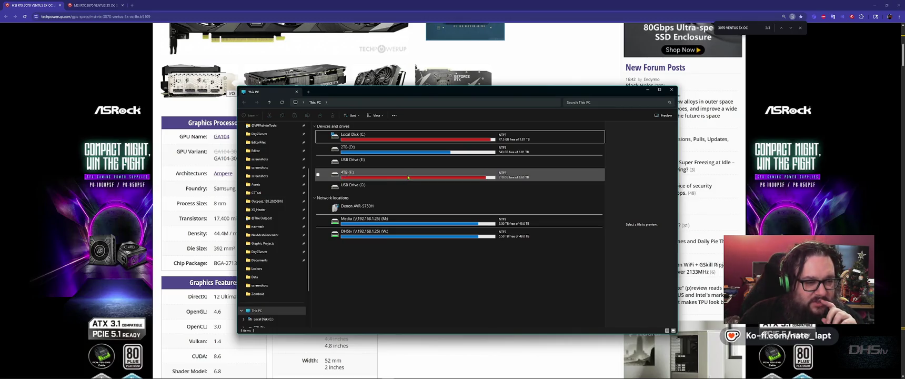
{"action": "double_click", "coordinate": [407, 177]}
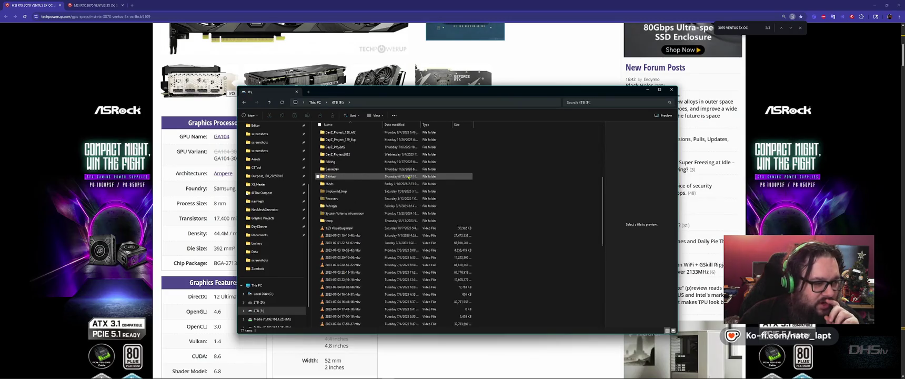
{"action": "scroll", "coordinate": [408, 176], "scroll_direction": "down", "scroll_amount": 4}
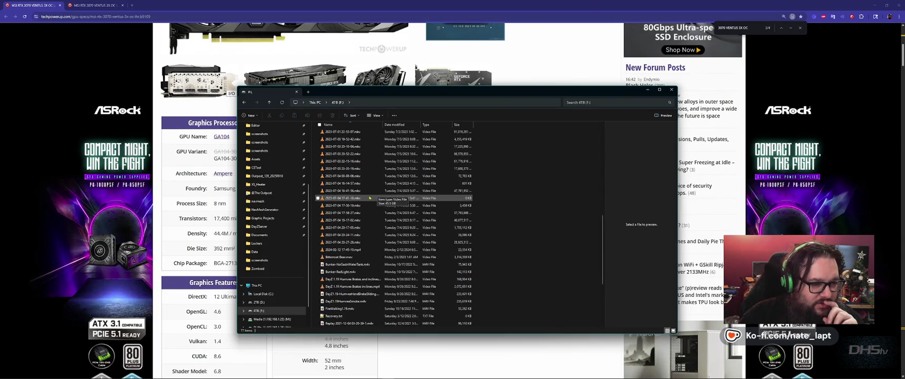
{"action": "left_click", "coordinate": [349, 191]}
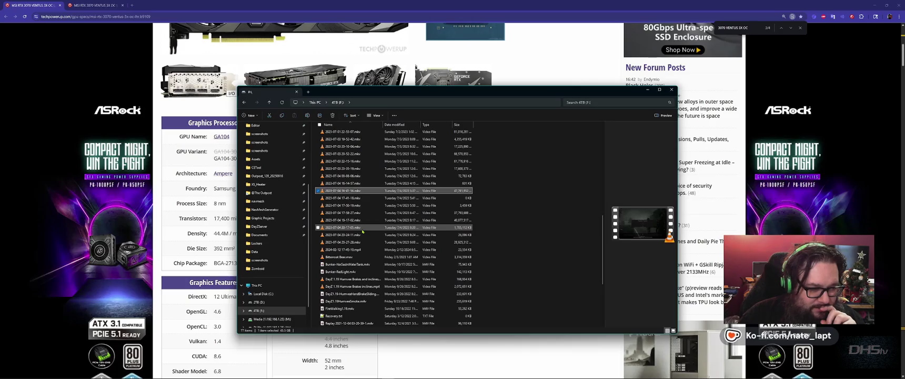
{"action": "scroll", "coordinate": [362, 231], "scroll_direction": "down", "scroll_amount": 5}
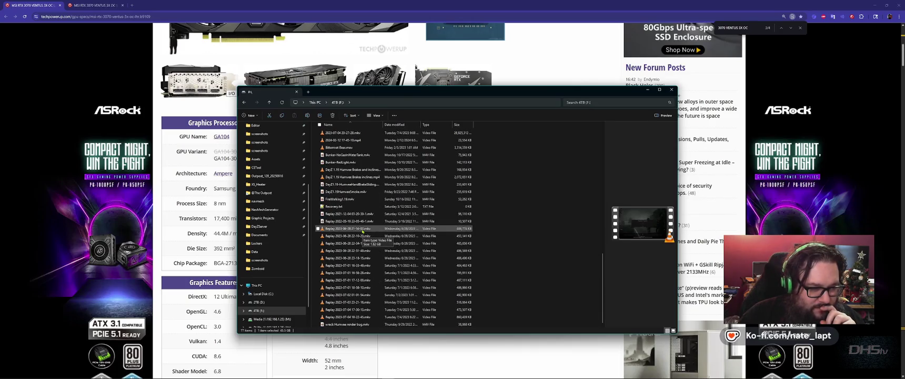
{"action": "scroll", "coordinate": [362, 231], "scroll_direction": "up", "scroll_amount": 4}
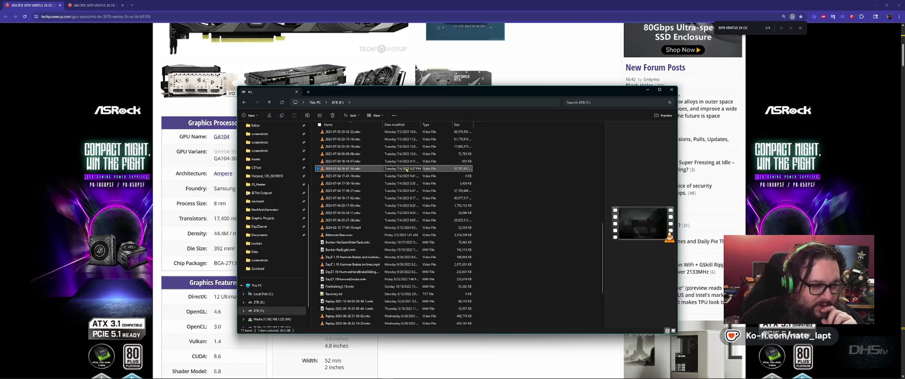
{"action": "left_click", "coordinate": [405, 249]}
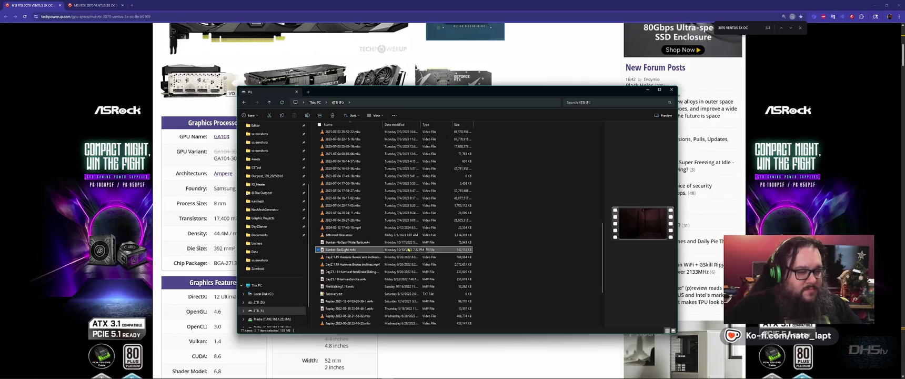
View properties of the nine date folders 2023 through 2025-11, then close Explorer and minimize the browser.
{"action": "scroll", "coordinate": [408, 243], "scroll_direction": "up", "scroll_amount": 3}
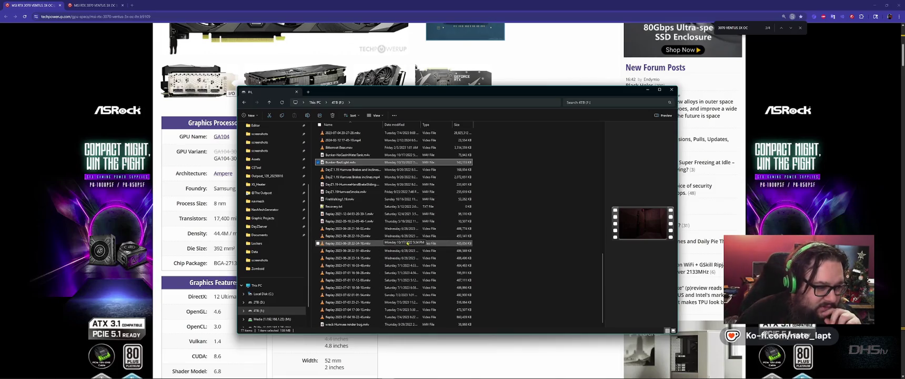
{"action": "scroll", "coordinate": [410, 222], "scroll_direction": "up", "scroll_amount": 5}
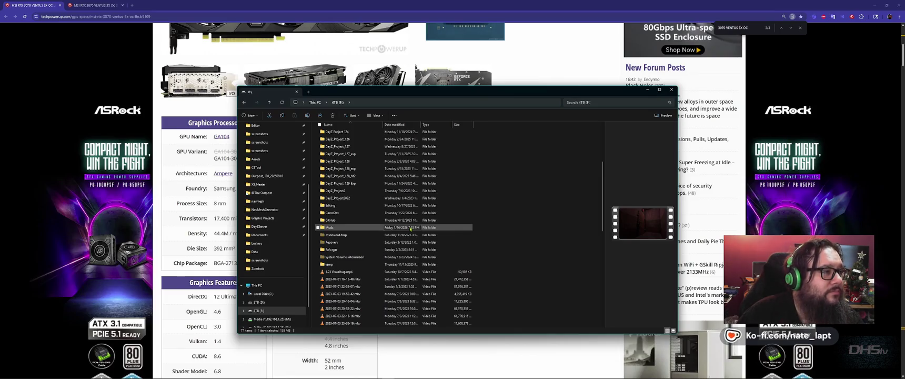
{"action": "scroll", "coordinate": [379, 209], "scroll_direction": "up", "scroll_amount": 4}
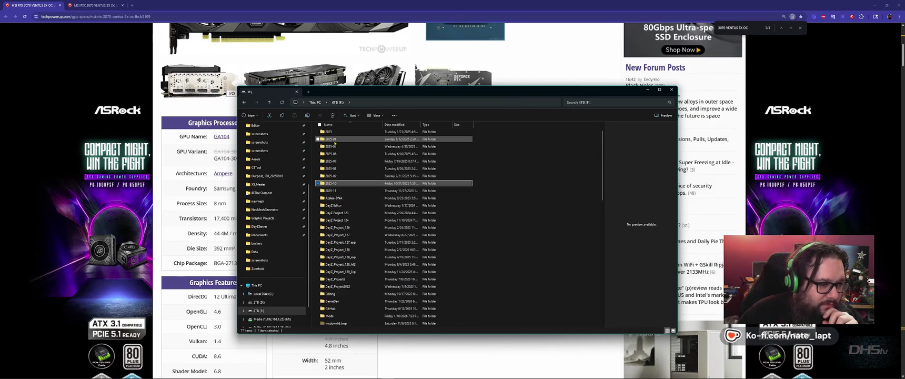
{"action": "left_click", "coordinate": [331, 140]}
{"action": "scroll", "coordinate": [330, 147], "scroll_direction": "up", "scroll_amount": 1}
{"action": "left_click", "coordinate": [329, 148]}
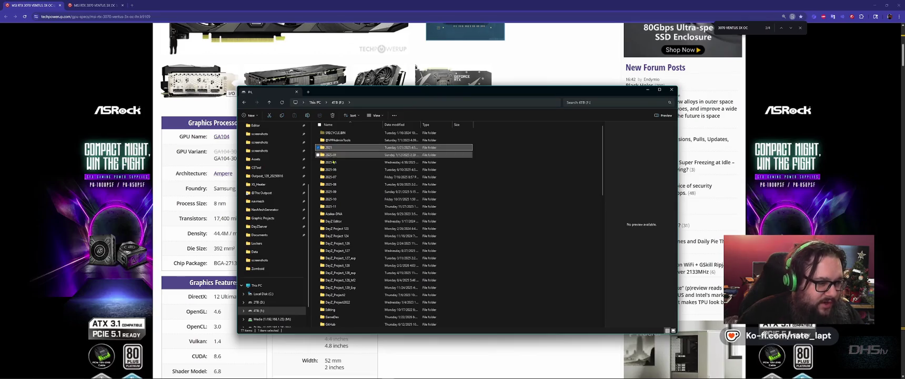
{"action": "left_click", "coordinate": [332, 207], "text": "shift"}
{"action": "right_click", "coordinate": [332, 207]}
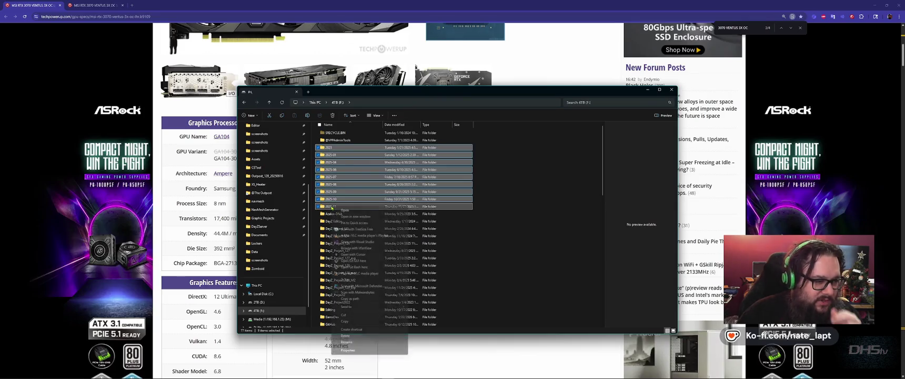
{"action": "left_click", "coordinate": [360, 350]}
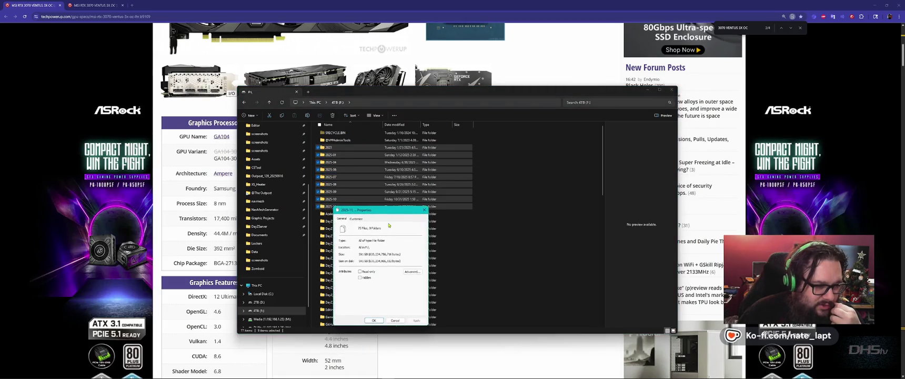
{"action": "key", "text": "Escape"}
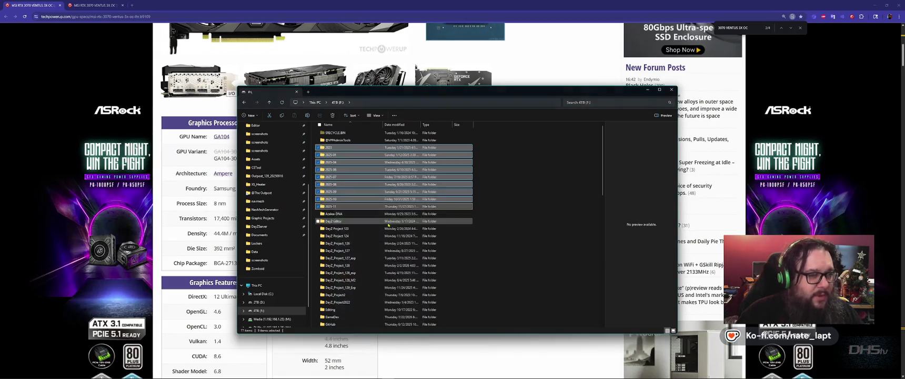
{"action": "left_click", "coordinate": [672, 90]}
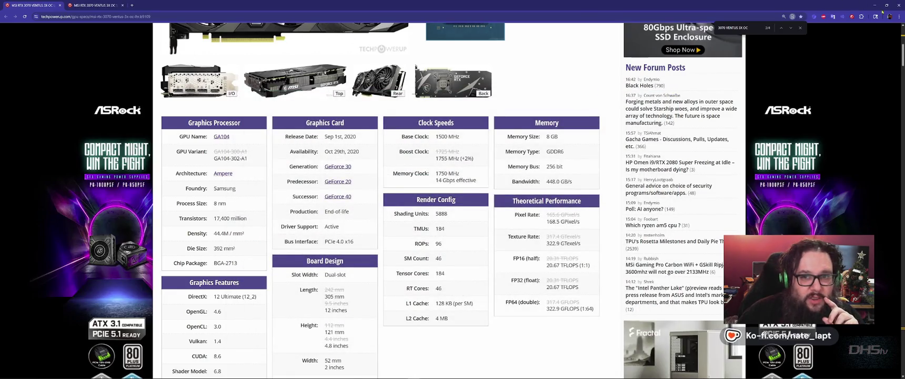
{"action": "left_click", "coordinate": [898, 5]}
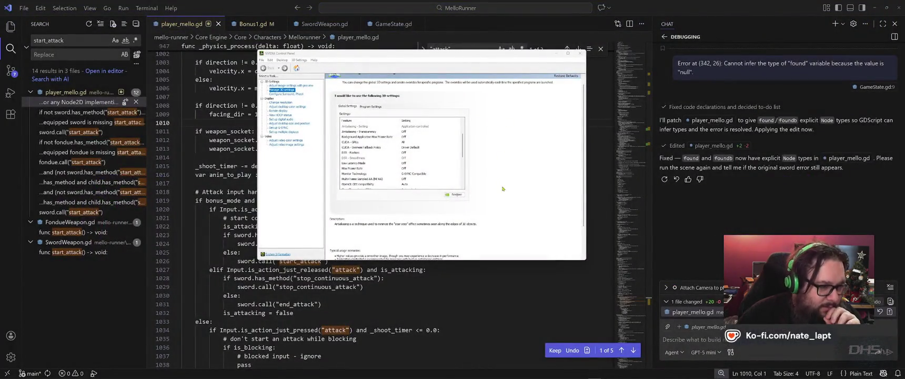
Turn Max Frame Rate on in Manage 3D settings, first at 143, then settling on 120 FPS.
{"action": "mouse_move", "coordinate": [408, 149]}
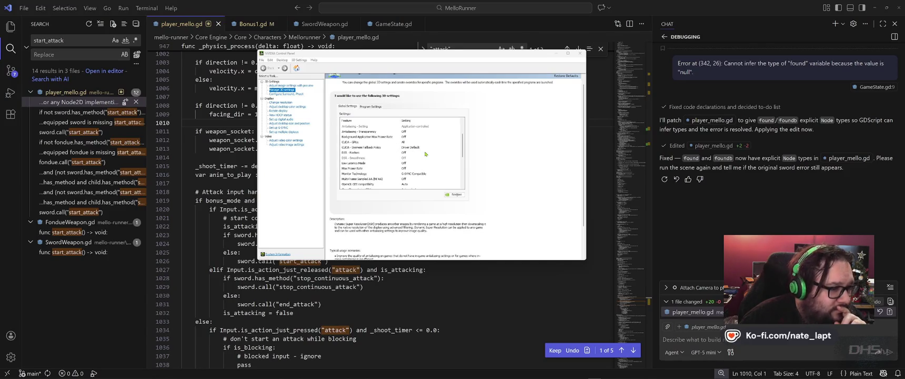
{"action": "mouse_move", "coordinate": [405, 165]}
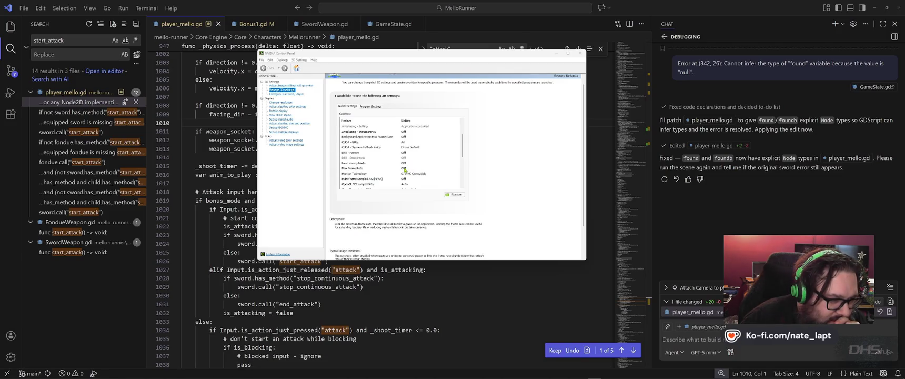
{"action": "left_click", "coordinate": [405, 169]}
{"action": "left_click", "coordinate": [403, 169]}
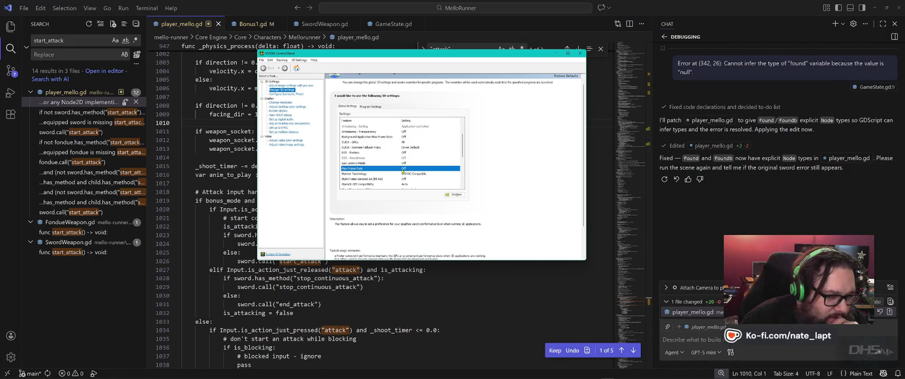
{"action": "left_click", "coordinate": [405, 169]}
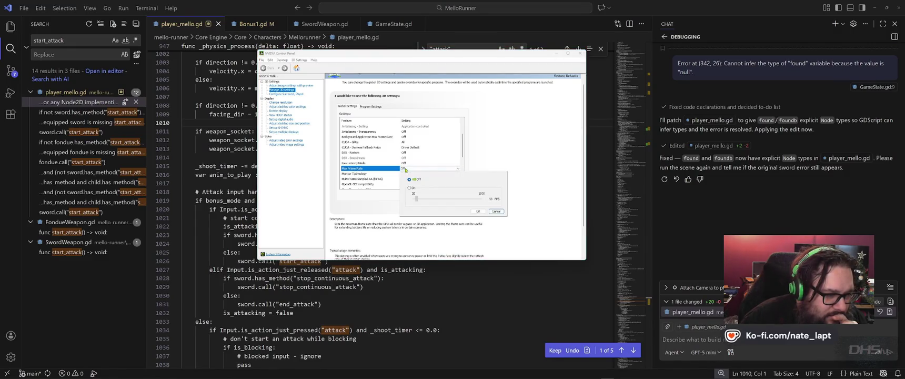
{"action": "left_click", "coordinate": [410, 188]}
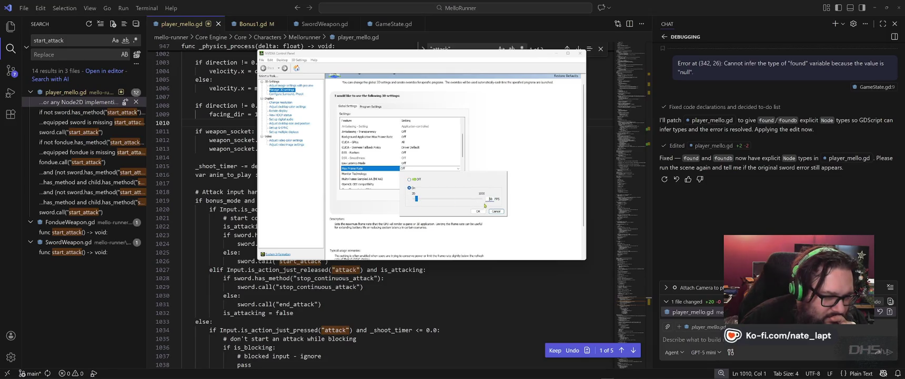
{"action": "type", "text": "143"}
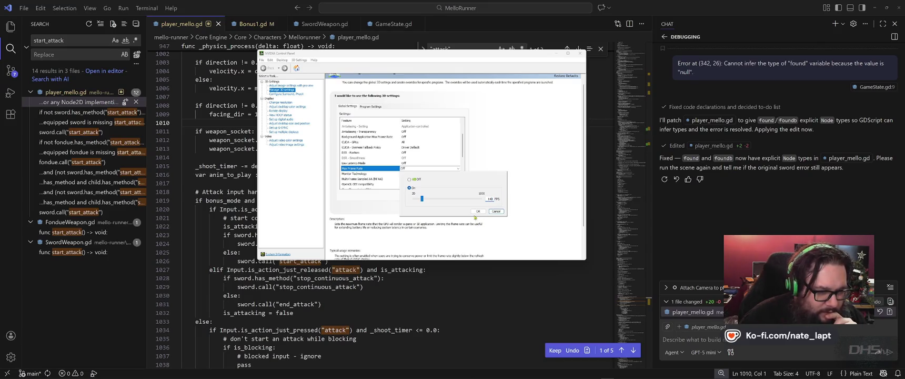
{"action": "left_click", "coordinate": [478, 211]}
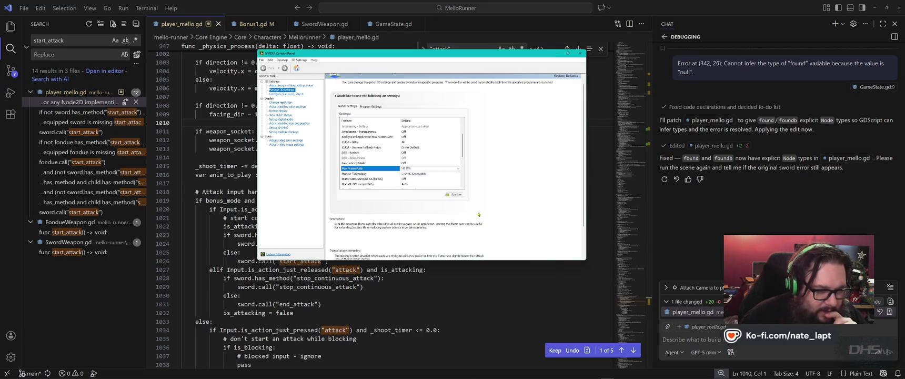
{"action": "left_click", "coordinate": [430, 168]}
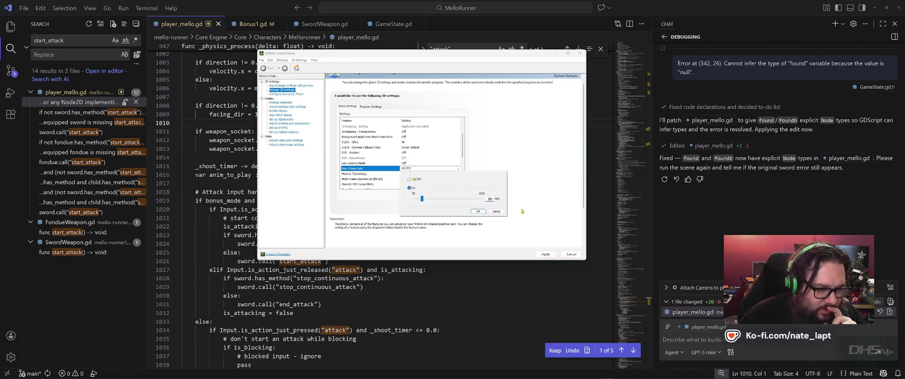
{"action": "key", "text": "BackSpace"}
{"action": "key", "text": "BackSpace"}
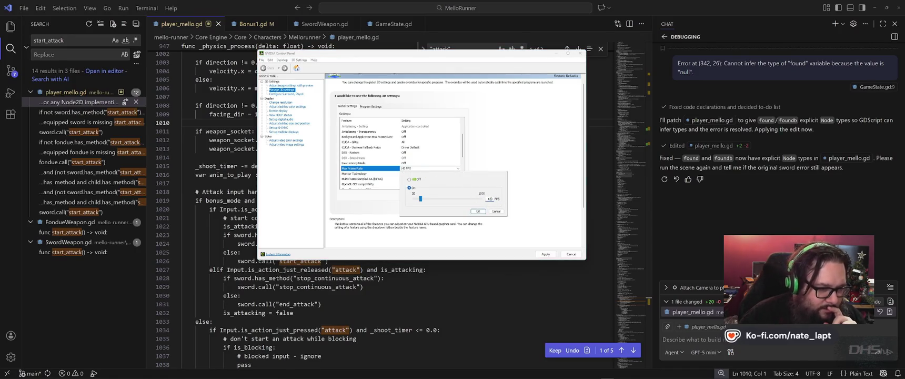
{"action": "left_click", "coordinate": [477, 211]}
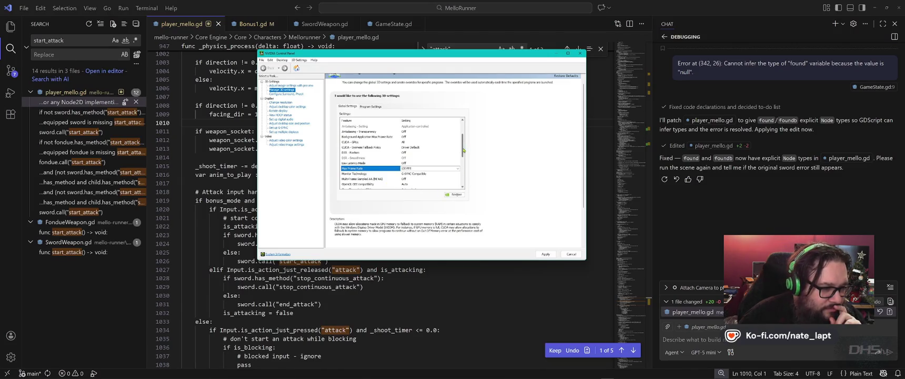
Scroll the editor to line 1019 and switch over to Godot.
{"action": "left_click_drag", "start_coordinate": [464, 150], "coordinate": [462, 159]}
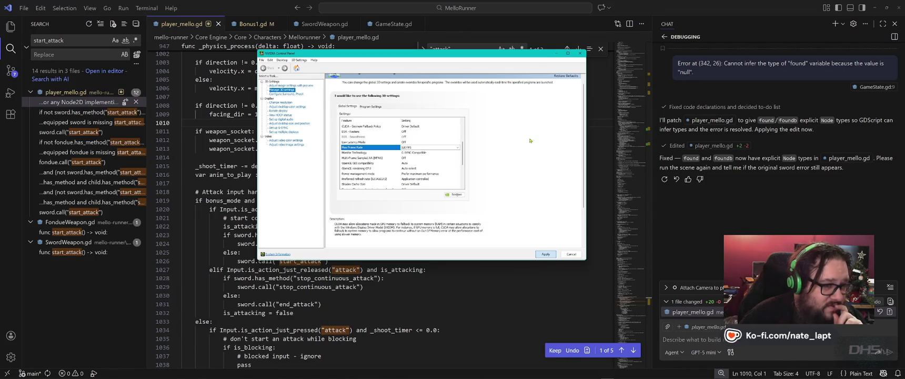
{"action": "scroll", "coordinate": [562, 84], "scroll_direction": "up", "scroll_amount": 4}
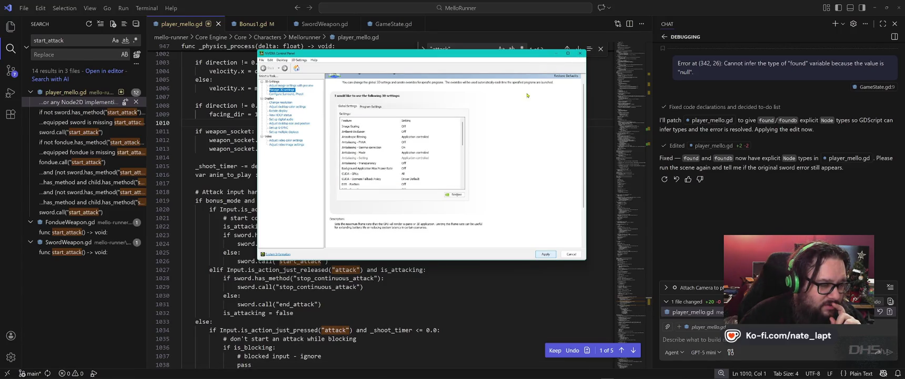
{"action": "left_click", "coordinate": [547, 205]}
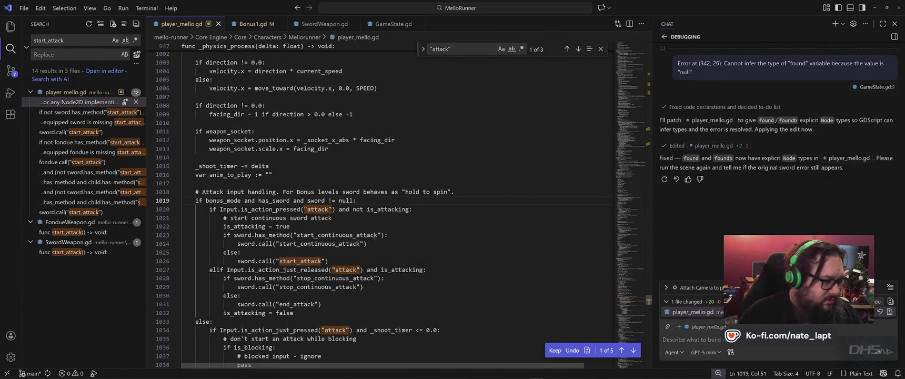
{"action": "key", "text": "alt+Tab"}
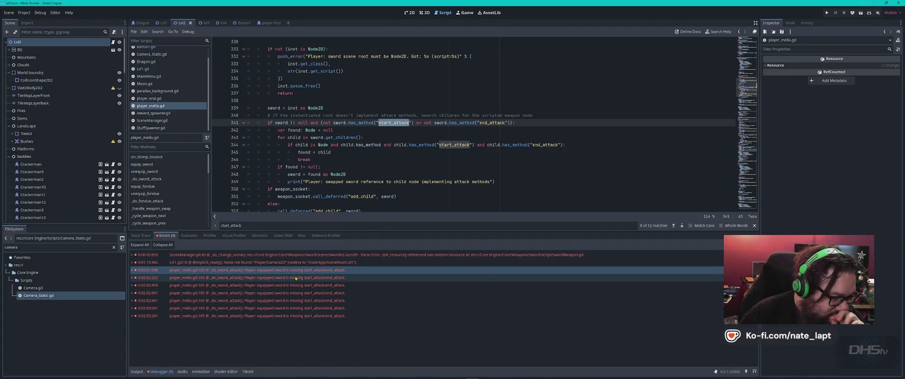
Jump from the Debugger error to line 165 of player_mello.gd, then leave Godot.
{"action": "double_click", "coordinate": [293, 270]}
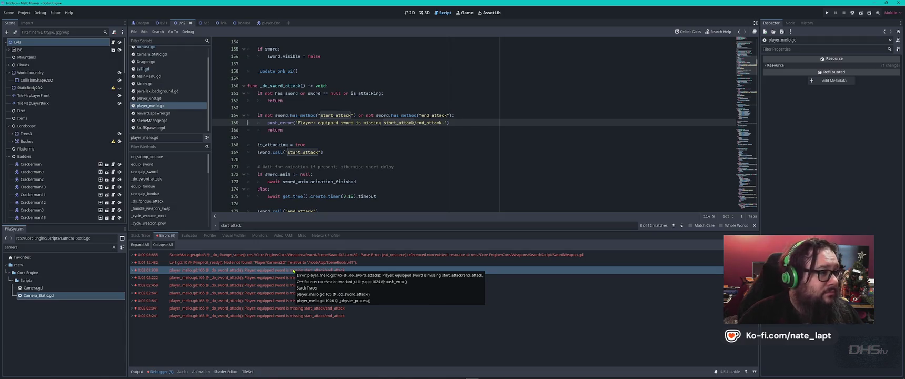
{"action": "key", "text": "alt+Tab"}
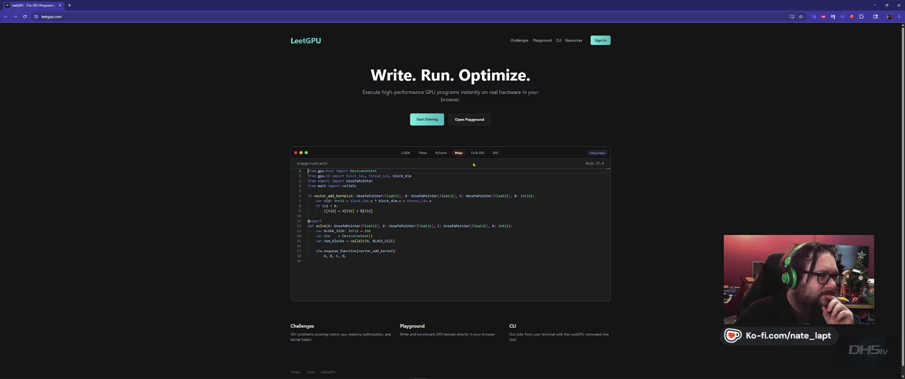
Show the Mojo version of LeetGPU's homepage code demo, then minimize Chrome.
{"action": "scroll", "coordinate": [323, 169], "scroll_direction": "down", "scroll_amount": 1}
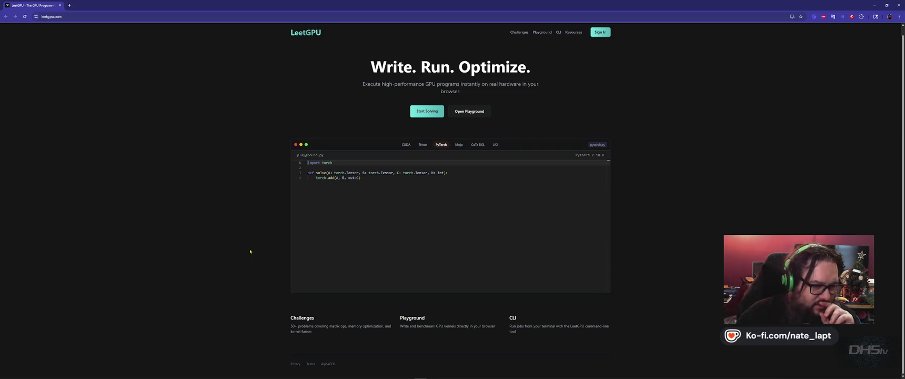
{"action": "left_click", "coordinate": [460, 147]}
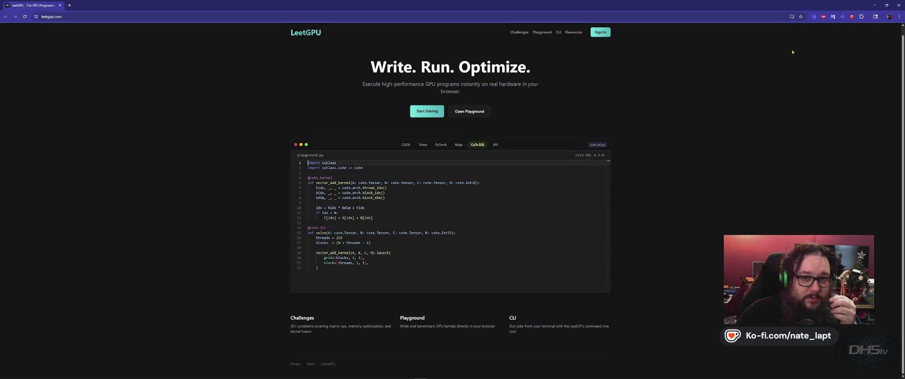
{"action": "left_click", "coordinate": [875, 5]}
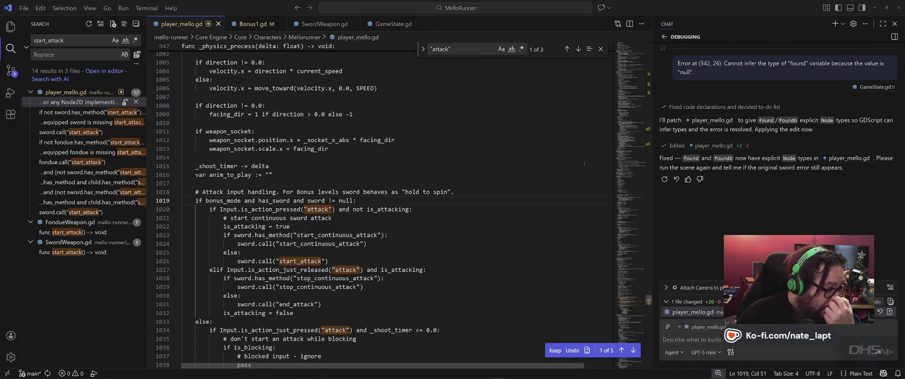
Search player_mello.gd for 'press', finding 13 matches, then switch to the LeetGPU window.
{"action": "key", "text": "ctrl+f"}
{"action": "type", "text": "press"}
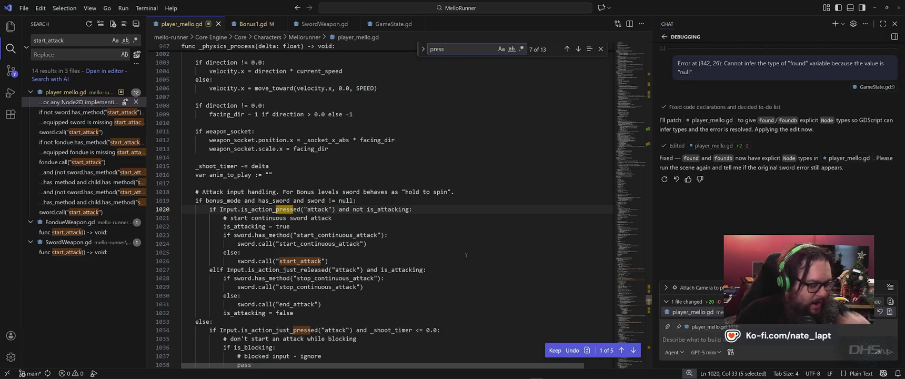
{"action": "key", "text": "alt+Tab"}
{"action": "key", "text": "alt+Tab"}
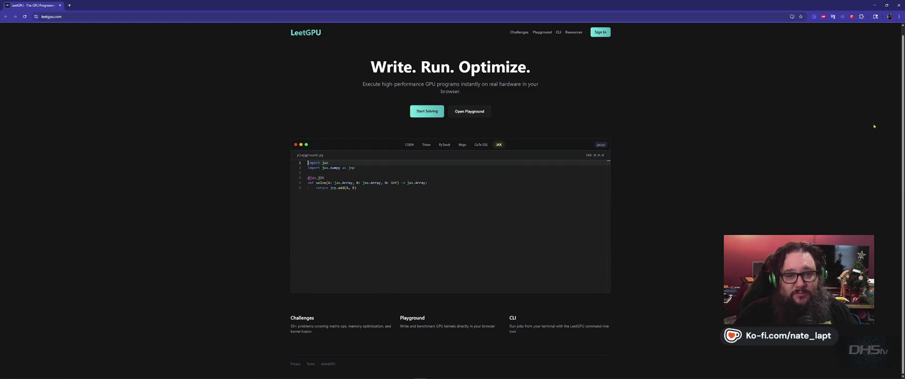
Switch from Chrome back to player_mello.gd in VS Code.
{"action": "key", "text": "alt+Tab"}
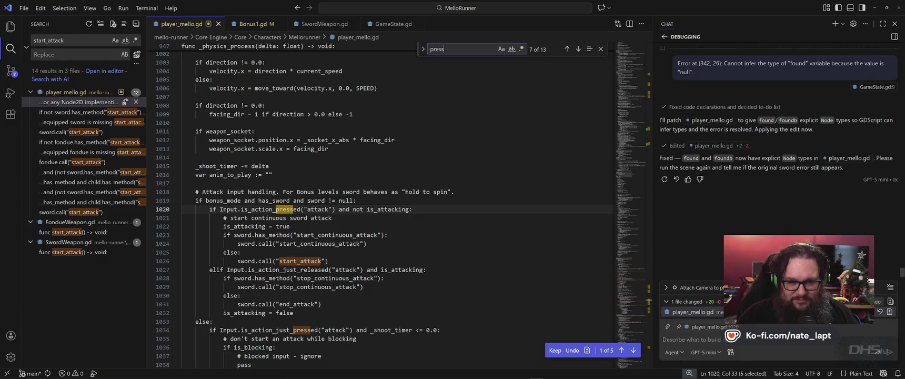
Bring the Godot editor to the front, showing the _do_sword_attack errors in player_mello.gd.
{"action": "key", "text": "alt+Tab"}
{"action": "key", "text": "alt+Tab"}
{"action": "key", "text": "alt+Tab"}
{"action": "key", "text": "alt+Tab"}
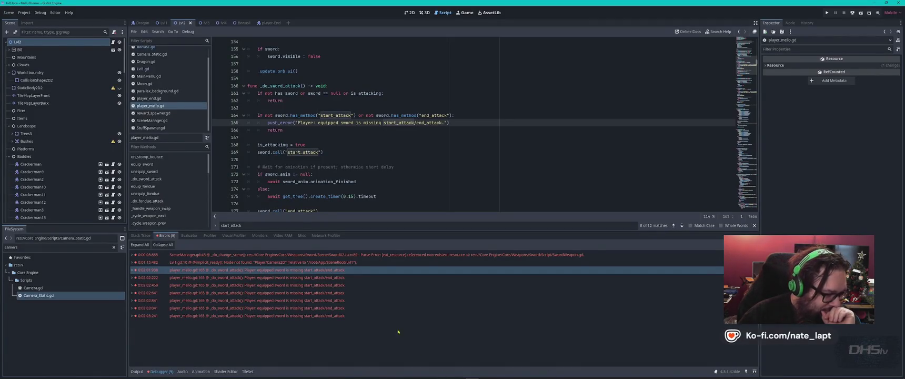
Copy the sword error text, then do a quick test run of the game.
{"action": "right_click", "coordinate": [275, 272]}
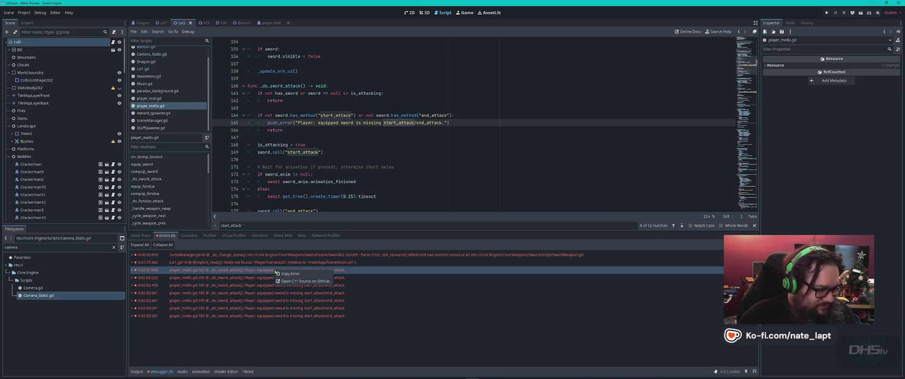
{"action": "left_click", "coordinate": [284, 274]}
{"action": "key", "text": "F5"}
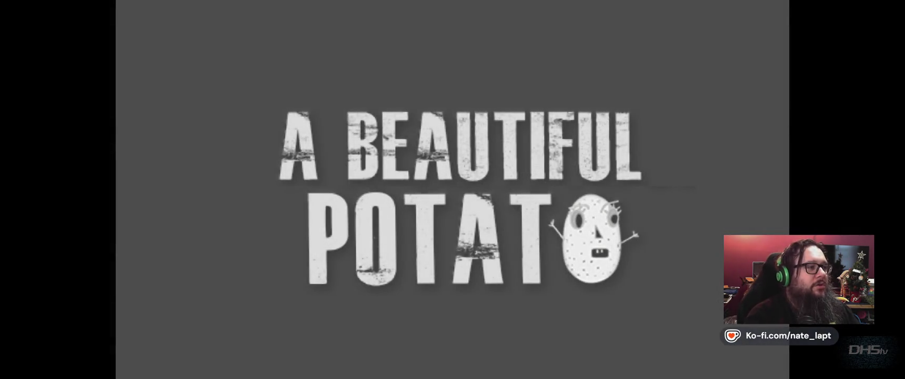
{"action": "key", "text": "F8"}
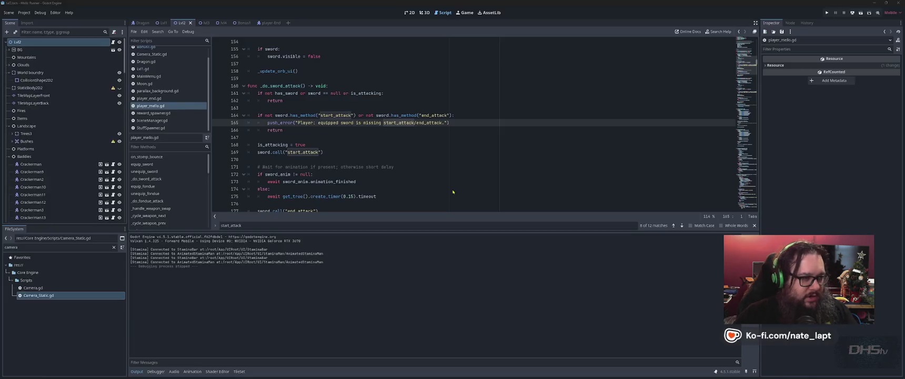
Open the Lvl1 scene in the 2D view and frame the campsite area.
{"action": "left_click", "coordinate": [410, 12]}
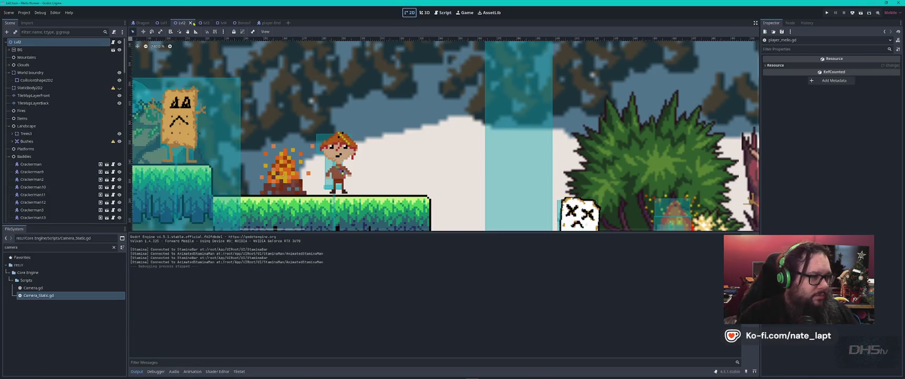
{"action": "left_click", "coordinate": [163, 23]}
{"action": "scroll", "coordinate": [293, 72], "scroll_direction": "up", "scroll_amount": 8}
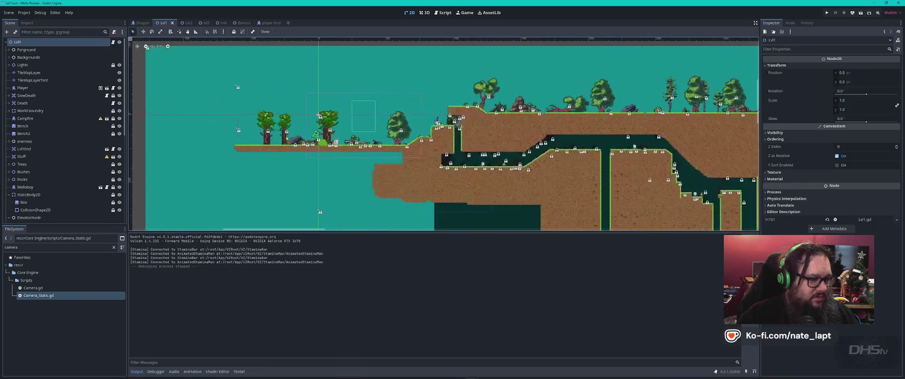
{"action": "scroll", "coordinate": [395, 153], "scroll_direction": "up", "scroll_amount": 2}
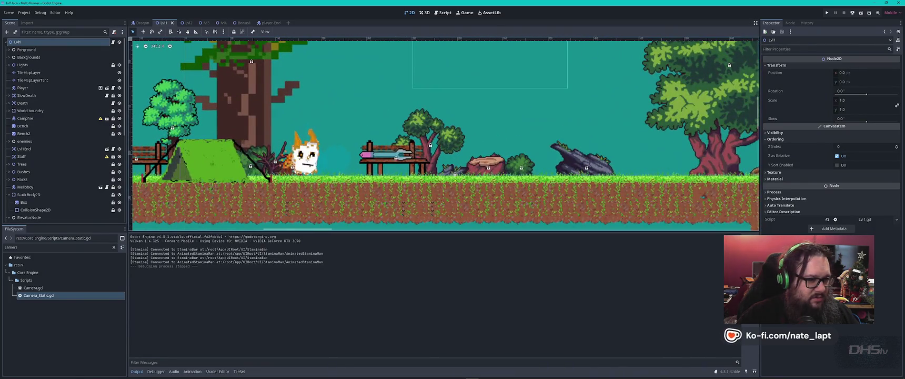
{"action": "left_click_drag", "start_coordinate": [395, 152], "coordinate": [311, 202]}
Place a Sword02_Item pickup beside the campsite bench and save Lvl1.
{"action": "double_click", "coordinate": [12, 247]}
{"action": "key", "text": "BackSpace"}
{"action": "type", "text": "word"}
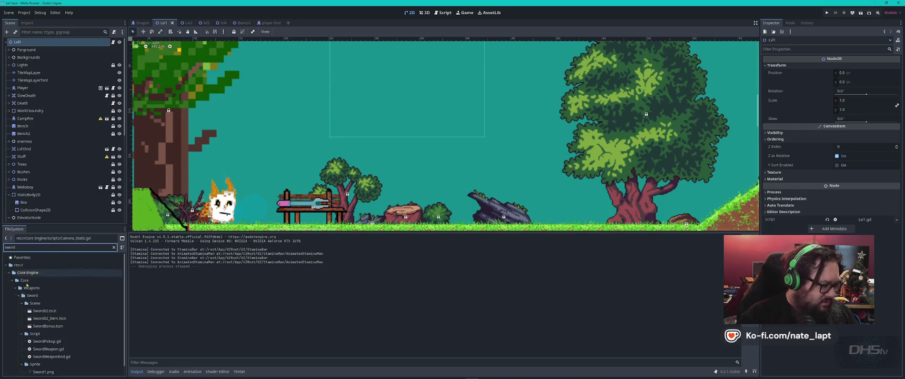
{"action": "mouse_move", "coordinate": [50, 319]}
{"action": "left_mouse_down"}
{"action": "mouse_move", "coordinate": [421, 209]}
{"action": "mouse_move", "coordinate": [408, 216]}
{"action": "left_mouse_up"}
{"action": "key", "text": "ctrl+s"}
Playtest the level from the title menu, quit, and return to player_mello.gd.
{"action": "key", "text": "F5"}
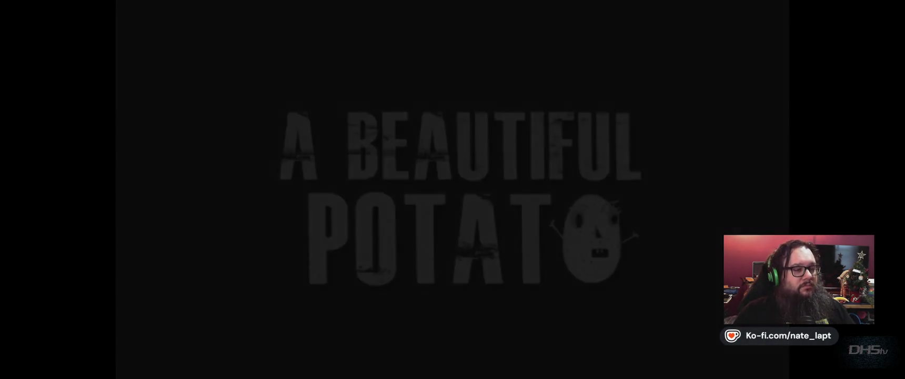
{"action": "key", "text": "Return"}
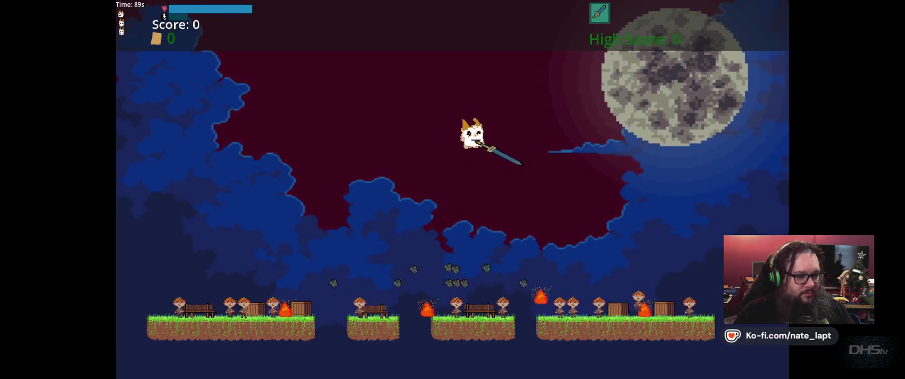
{"action": "key", "text": "Escape"}
{"action": "key", "text": "Down"}
{"action": "key", "text": "Return"}
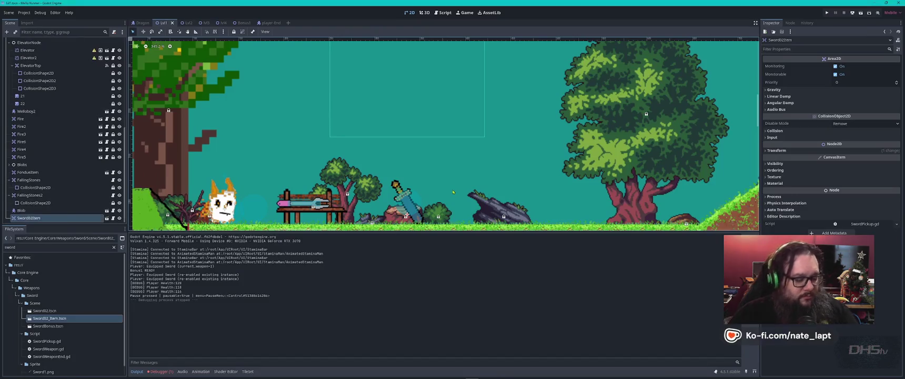
{"action": "left_click", "coordinate": [443, 12]}
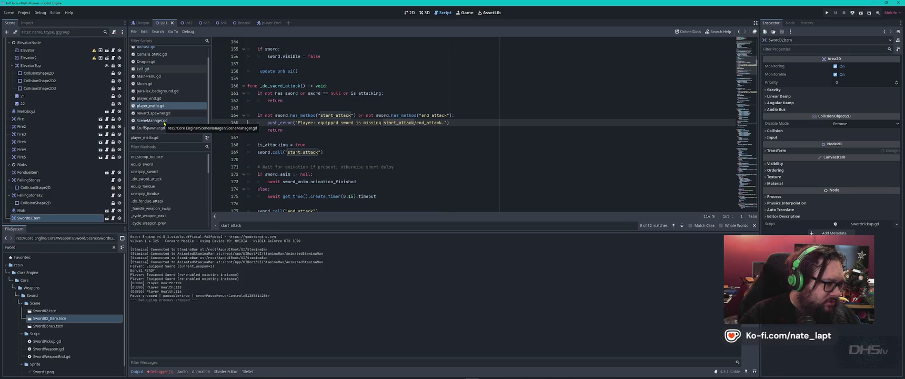
In MainMenu.gd, replace 'Bonus1' on line 149 with 'Lvl2'.
{"action": "left_click", "coordinate": [149, 76]}
{"action": "double_click", "coordinate": [335, 174]}
{"action": "type", "text": "Lvl2"}
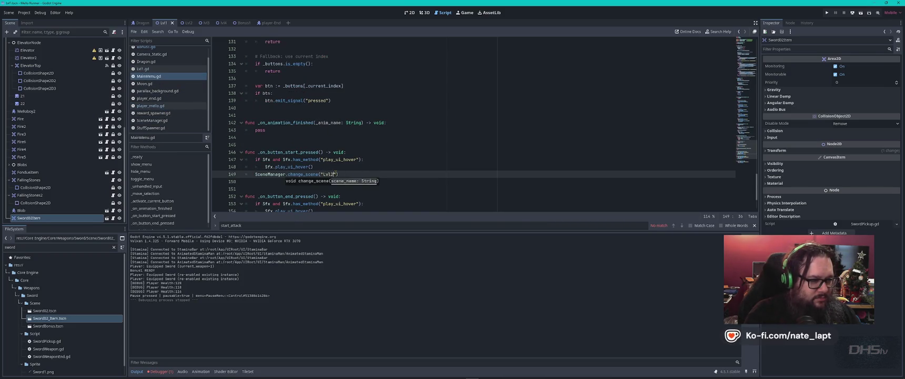
Playtest from the main menu, walking right to the sword and switching to the fork.
{"action": "key", "text": "F5"}
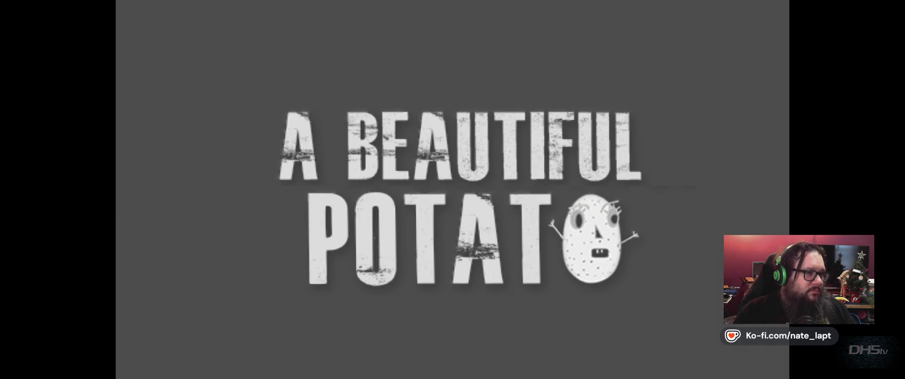
{"action": "key", "text": "Return"}
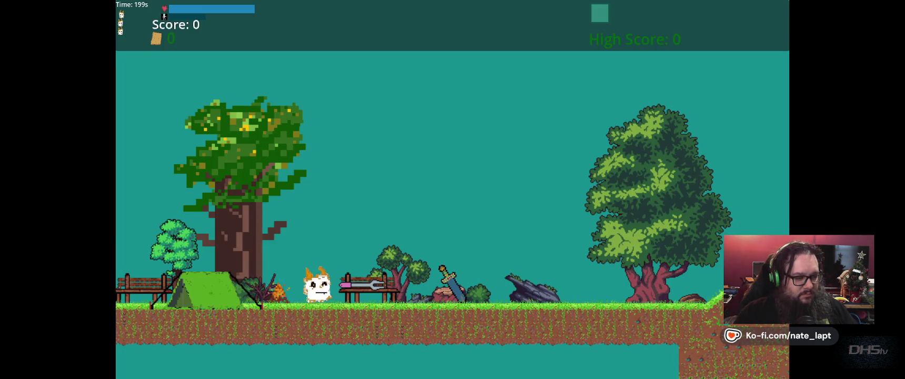
{"action": "key", "text": "Right"}
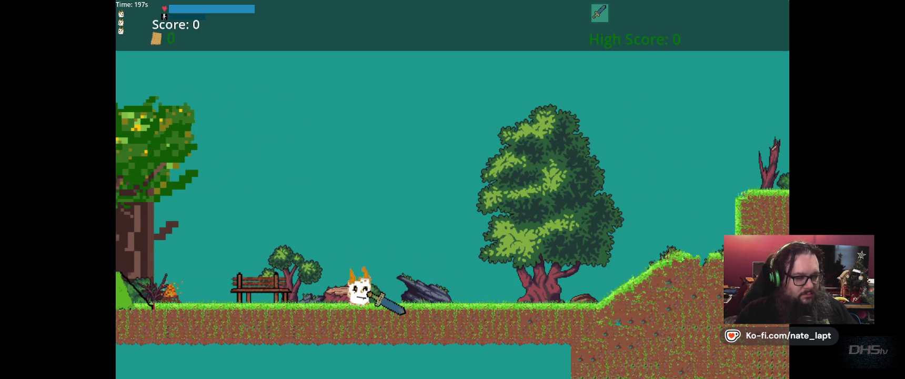
{"action": "key", "text": "Right"}
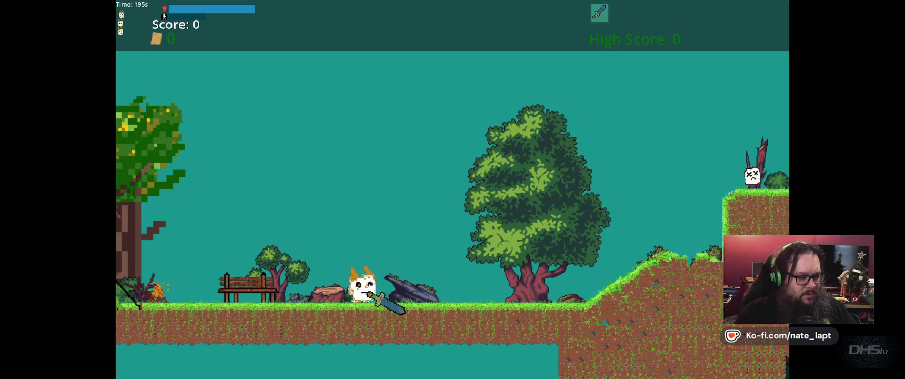
{"action": "key", "text": "x"}
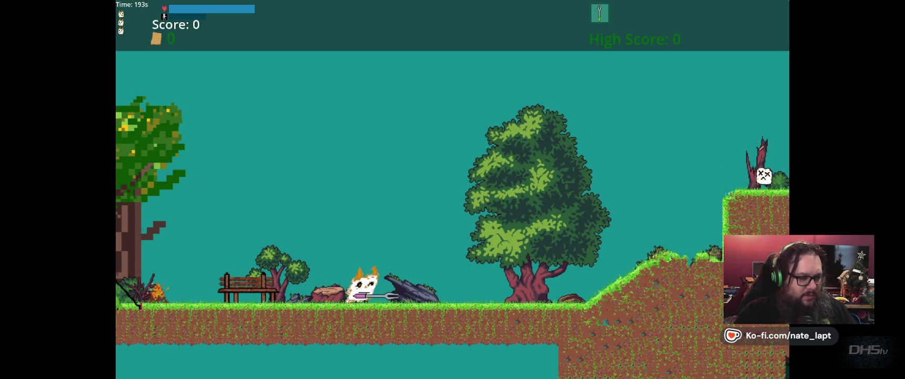
{"action": "key", "text": "F8"}
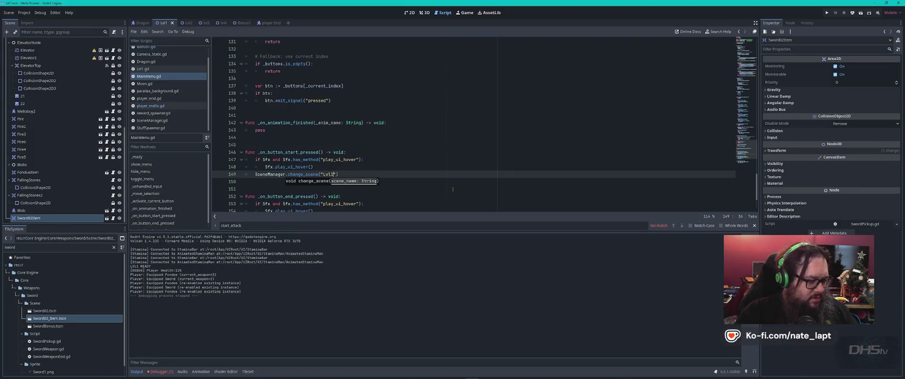
Check the debugger's Errors list, then go back to the Lvl1 2D view.
{"action": "key", "text": "alt+Tab"}
{"action": "key", "text": "alt+Tab"}
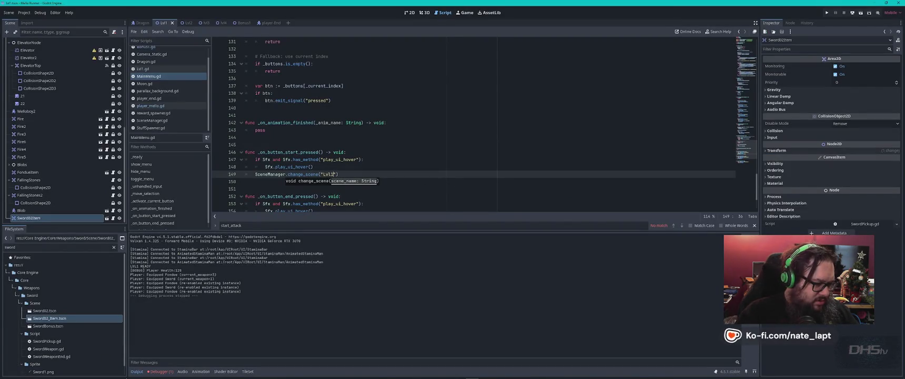
{"action": "left_click", "coordinate": [161, 371]}
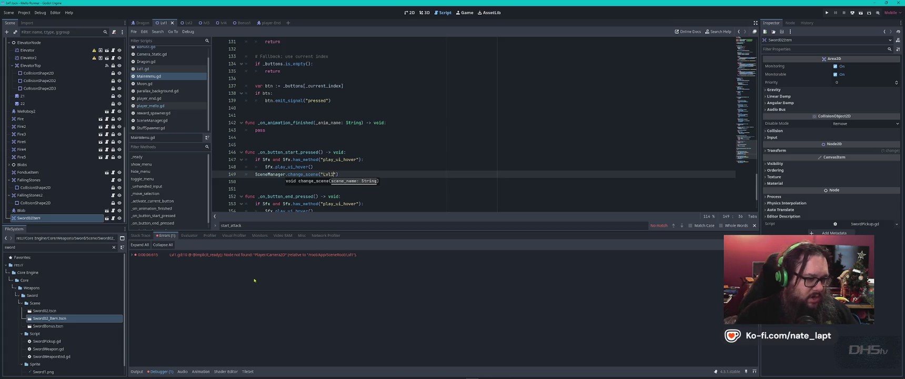
{"action": "key", "text": "alt+Tab"}
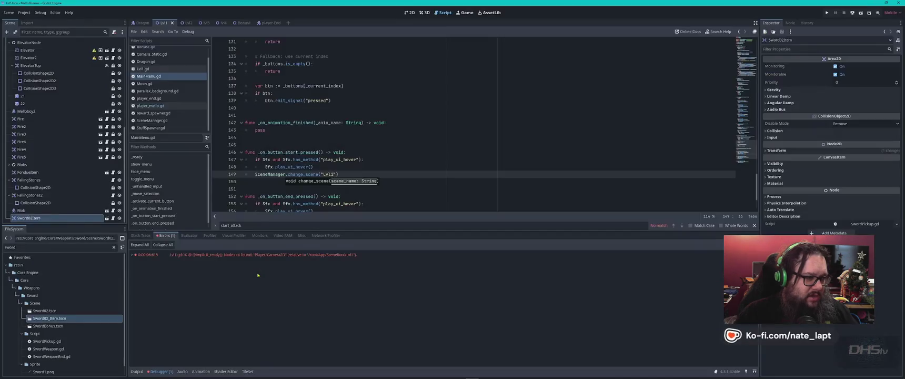
{"action": "left_click", "coordinate": [409, 12]}
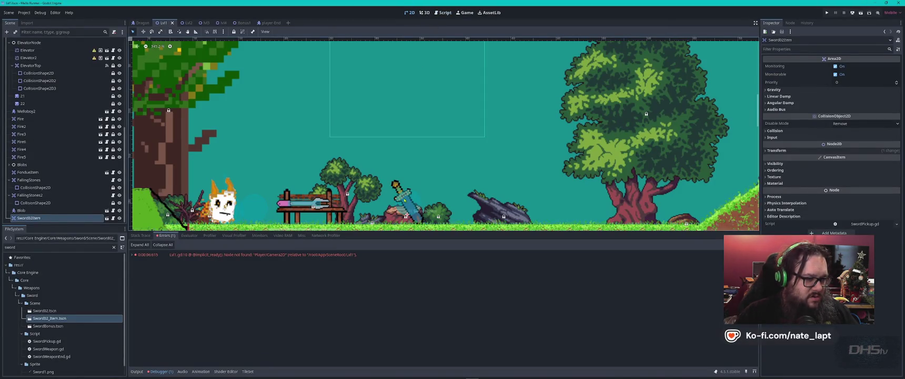
Delete the Sword02Item pickup from Lvl1, then save and run the game.
{"action": "key", "text": "Delete"}
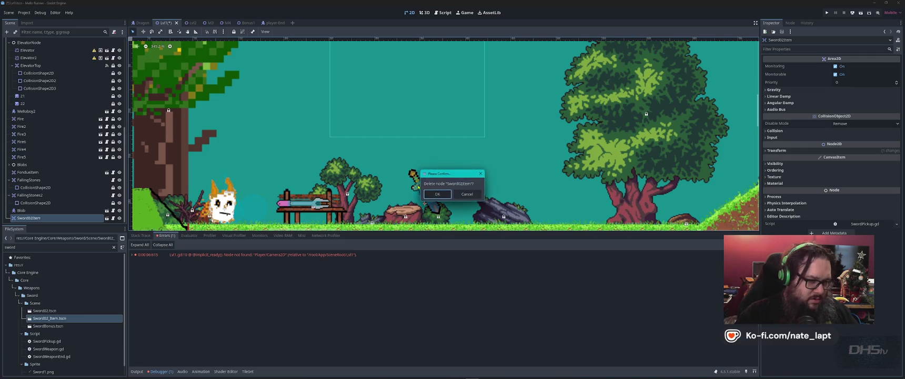
{"action": "key", "text": "Return"}
{"action": "key", "text": "F5"}
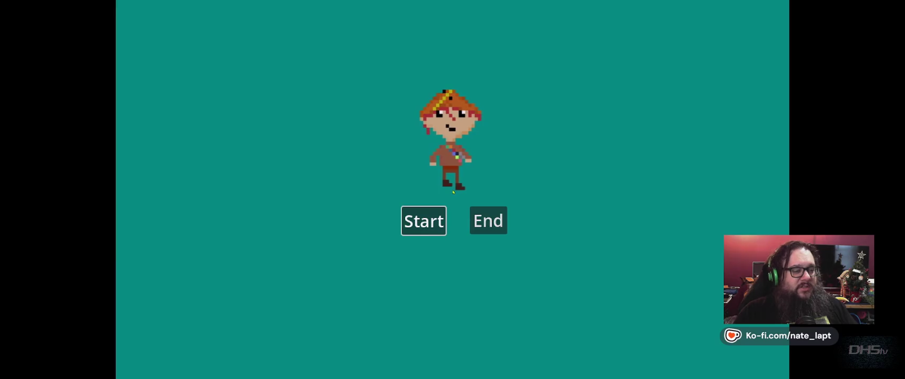
Play the level through the cave and past the crate NPC.
{"action": "key", "text": "Return"}
{"action": "key", "text": "Right"}
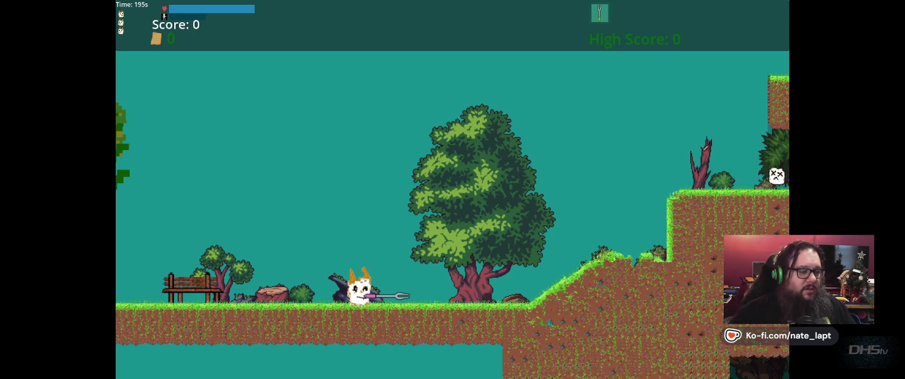
{"action": "key", "text": "Right"}
{"action": "key", "text": "space"}
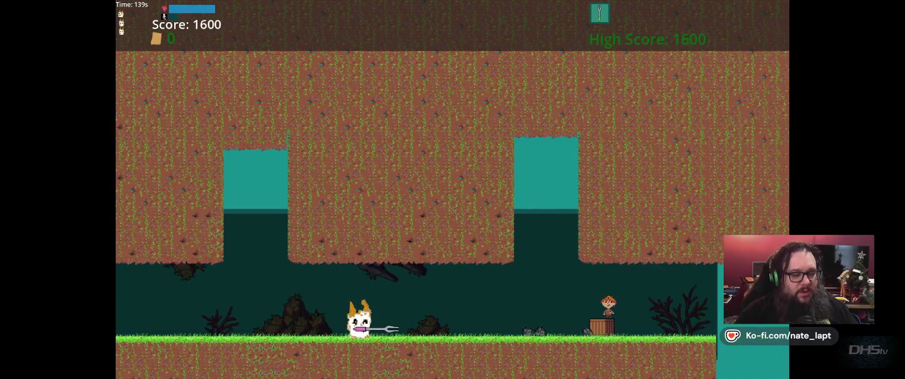
{"action": "key", "text": "Right"}
{"action": "key", "text": "space"}
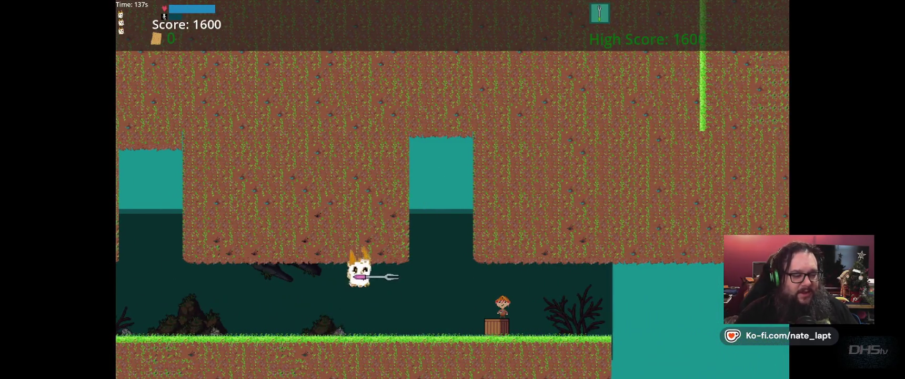
{"action": "key", "text": "Right"}
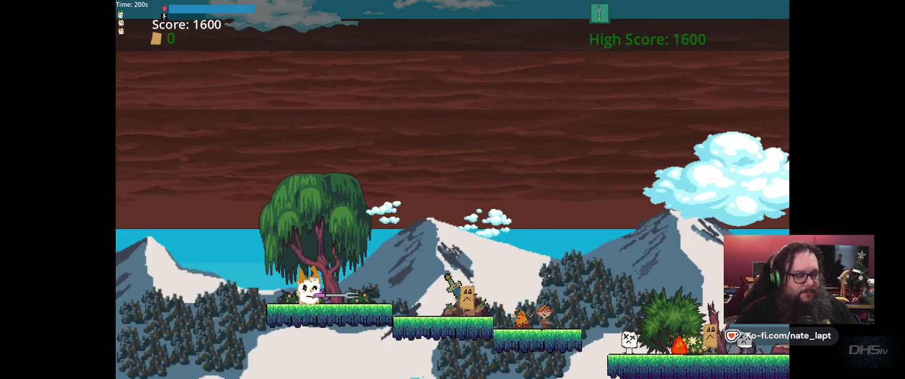
Run right across the snowy platform, grabbing the sword and cracker and defeating enemies.
{"action": "key", "text": "Right"}
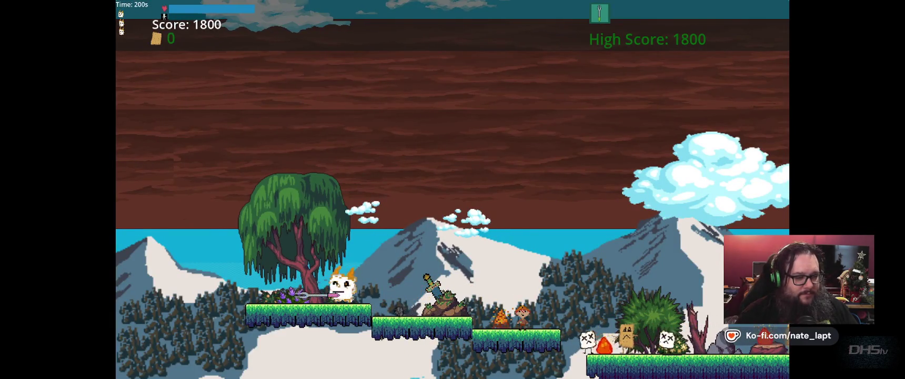
{"action": "key", "text": "Right"}
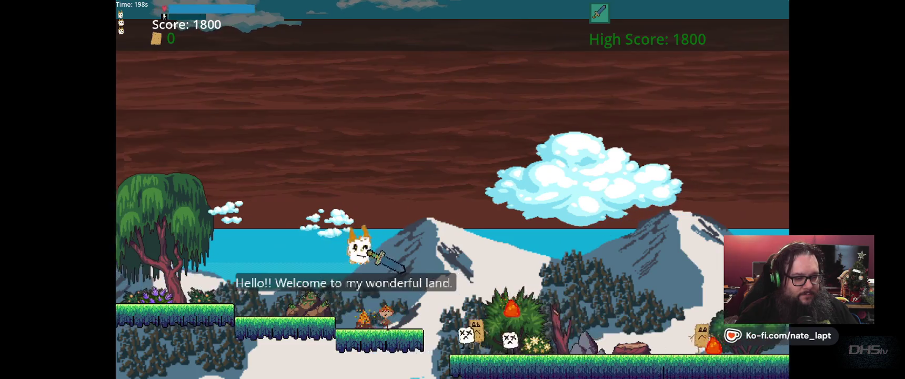
{"action": "key", "text": "Right"}
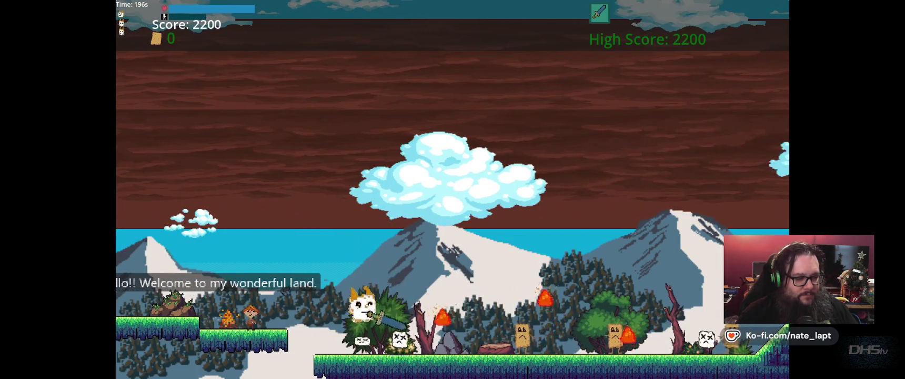
{"action": "key", "text": "Right"}
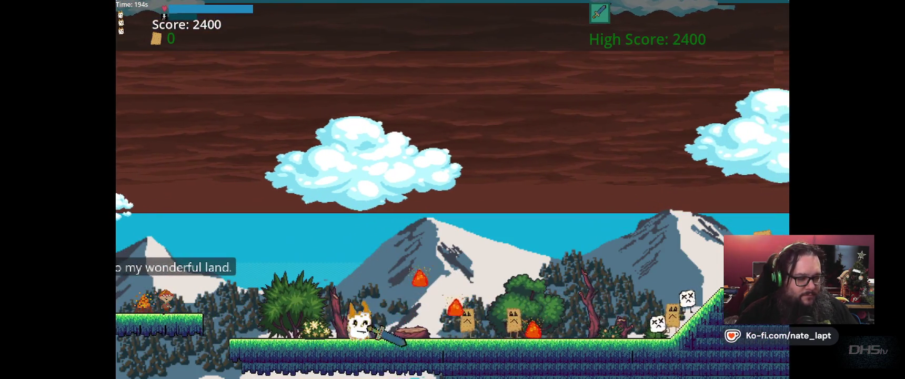
{"action": "key", "text": "Right"}
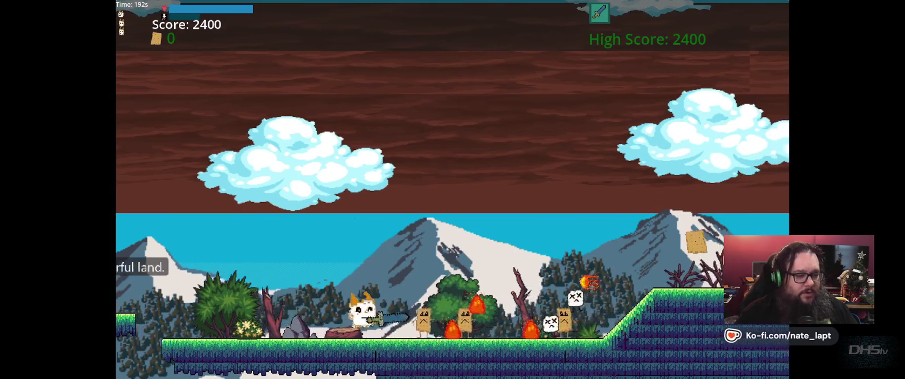
{"action": "key", "text": "Right"}
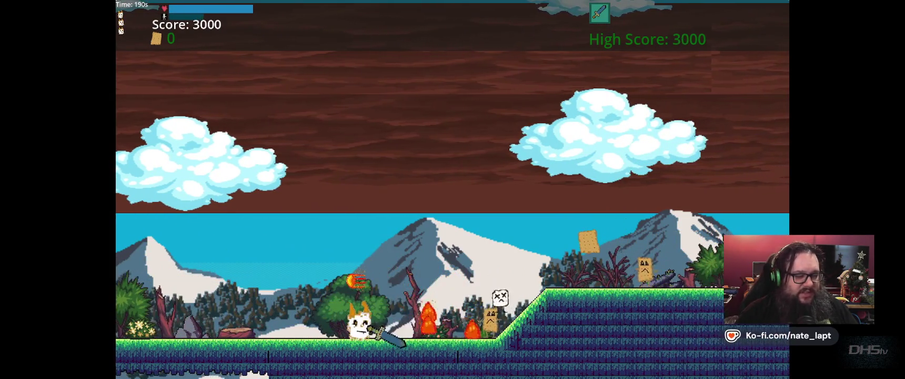
{"action": "key", "text": "Right"}
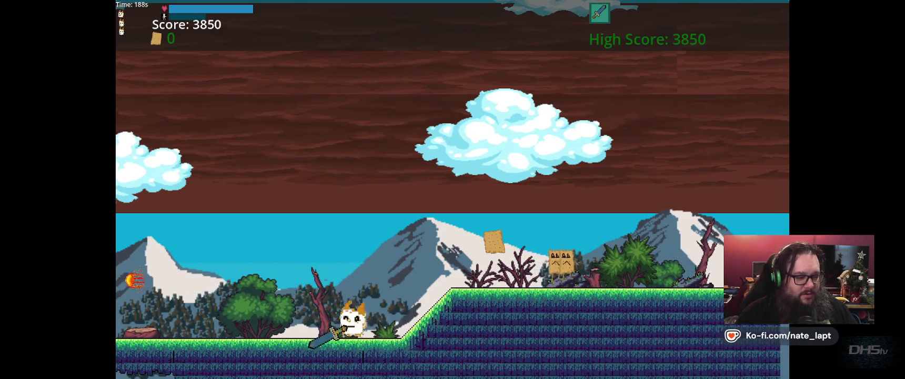
{"action": "key", "text": "Right"}
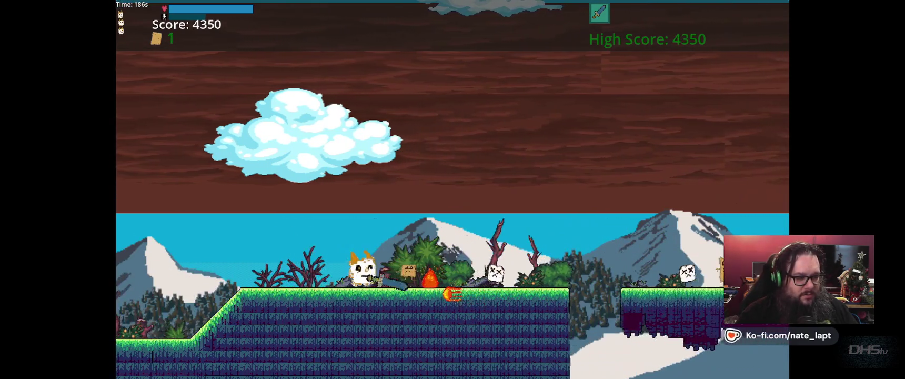
{"action": "key", "text": "Right"}
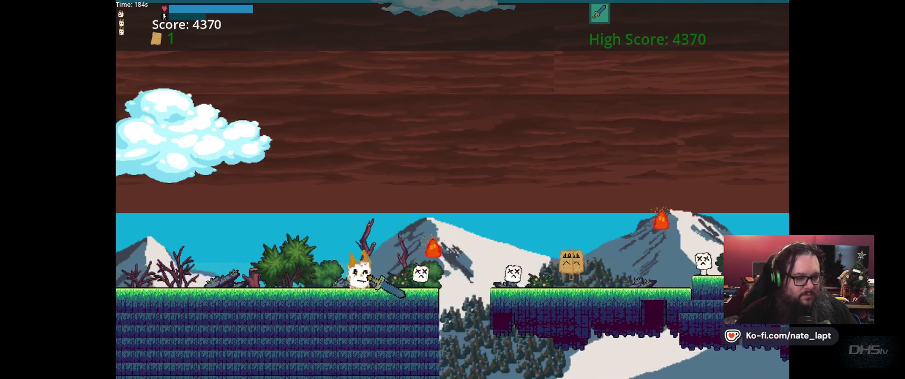
Jump the gaps and the floating platform, climbing onto higher ground.
{"action": "key", "text": "Right"}
{"action": "key", "text": "space"}
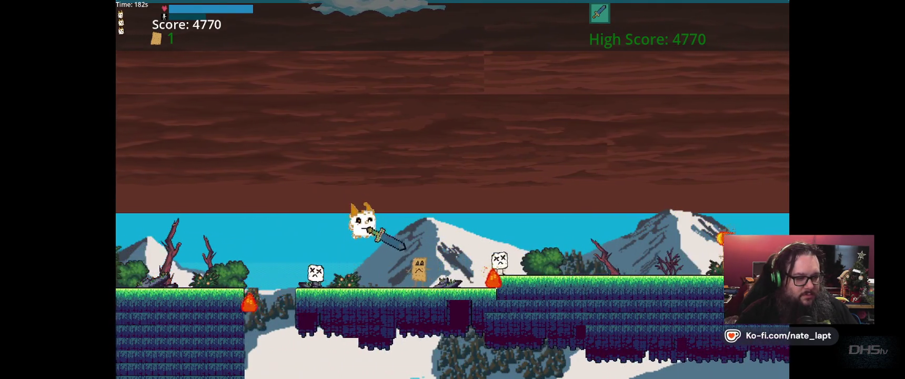
{"action": "key", "text": "Right"}
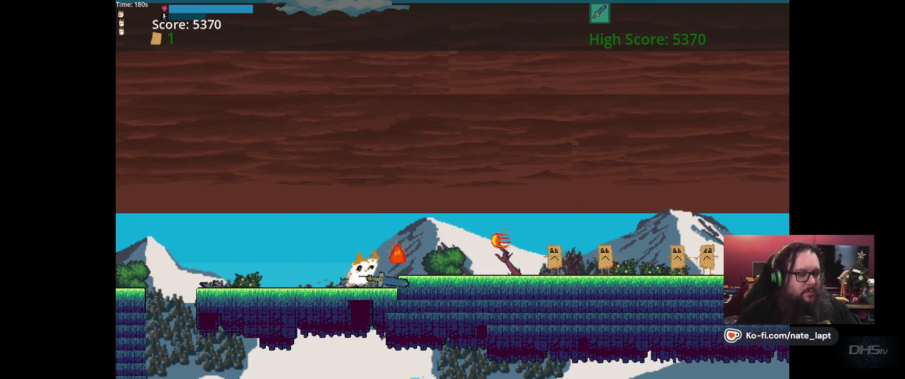
{"action": "key", "text": "Right"}
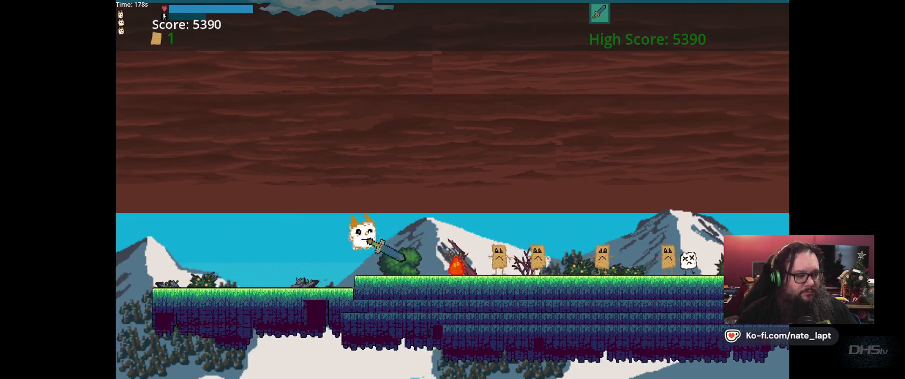
{"action": "key", "text": "Right"}
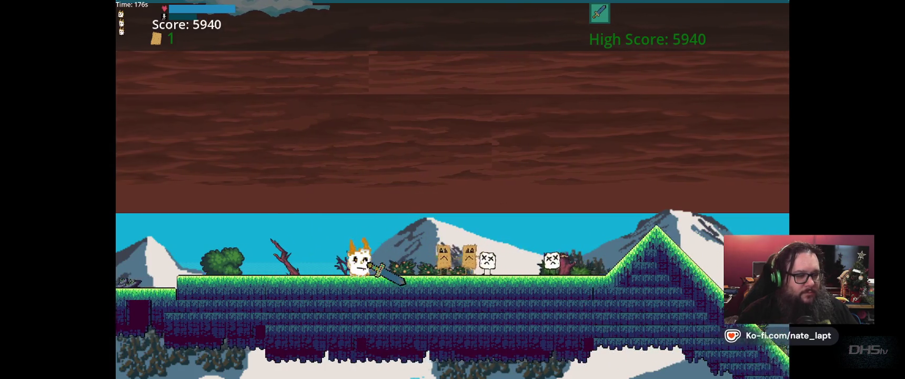
{"action": "key", "text": "Right"}
{"action": "key", "text": "space"}
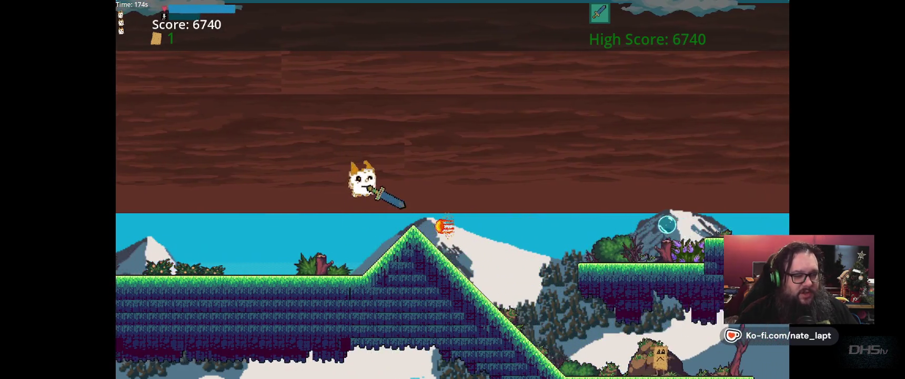
{"action": "key", "text": "Right"}
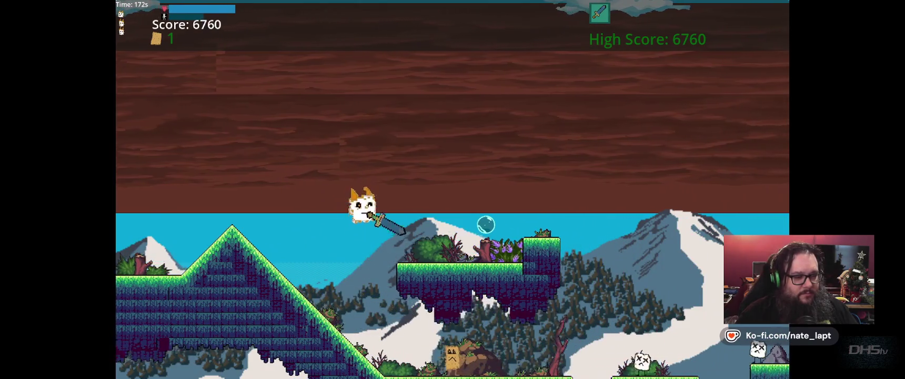
{"action": "key", "text": "Left"}
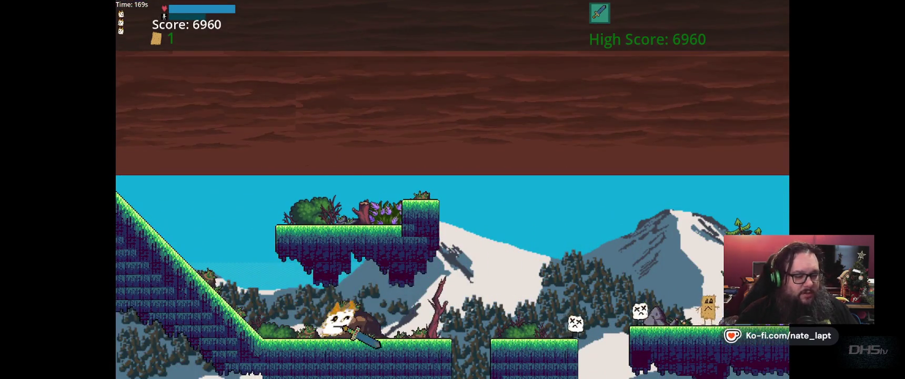
{"action": "key", "text": "Right"}
{"action": "key", "text": "space"}
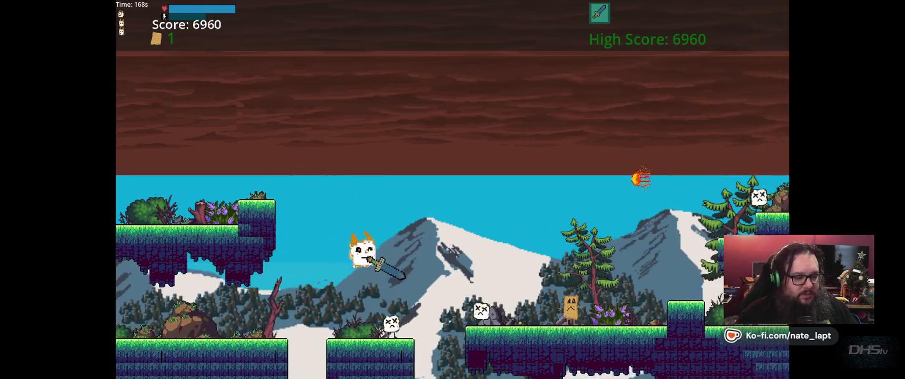
{"action": "key", "text": "Right"}
{"action": "key", "text": "space"}
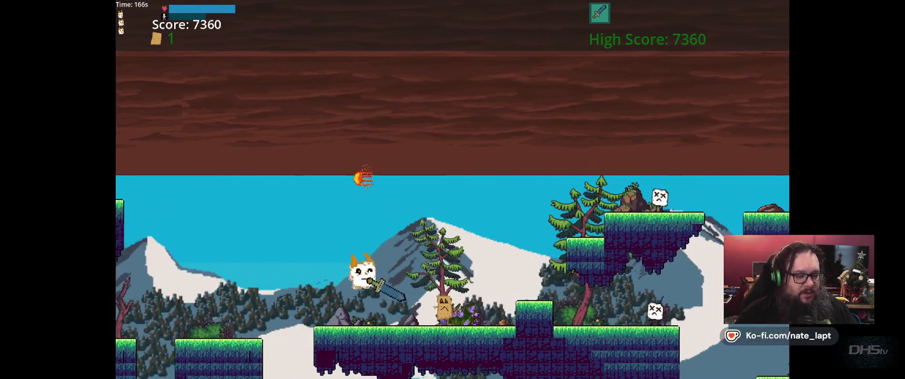
Hop across the platform series and continue along the ground.
{"action": "key", "text": "Right"}
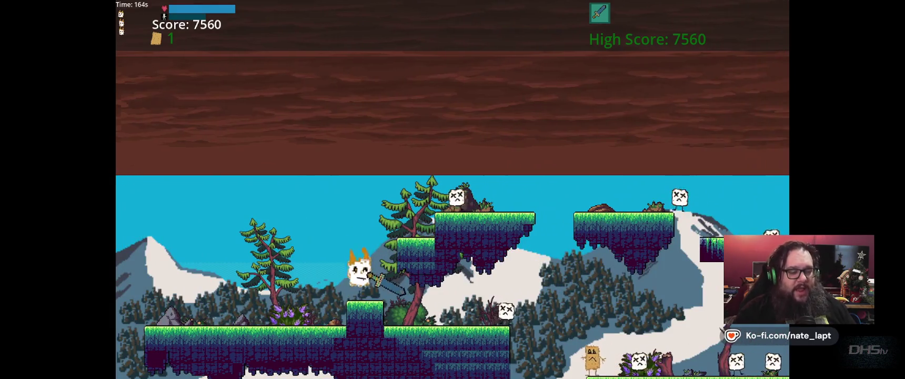
{"action": "key", "text": "space"}
{"action": "key", "text": "Right"}
{"action": "key", "text": "space"}
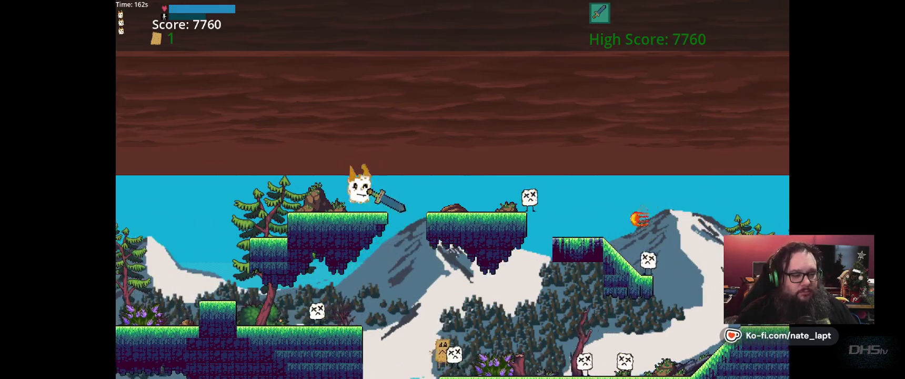
{"action": "key", "text": "space"}
{"action": "key", "text": "Right"}
{"action": "key", "text": "space"}
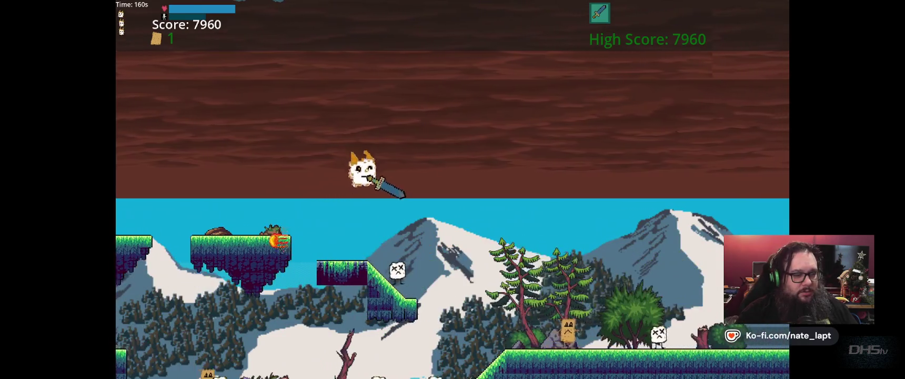
{"action": "key", "text": "space"}
{"action": "key", "text": "Right"}
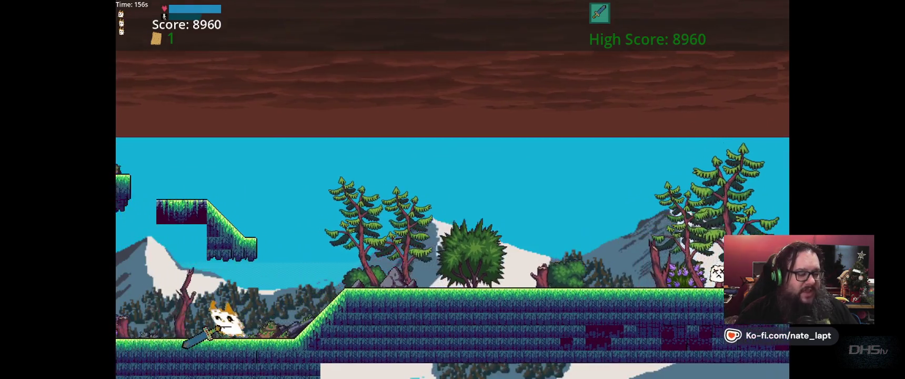
{"action": "key", "text": "Right"}
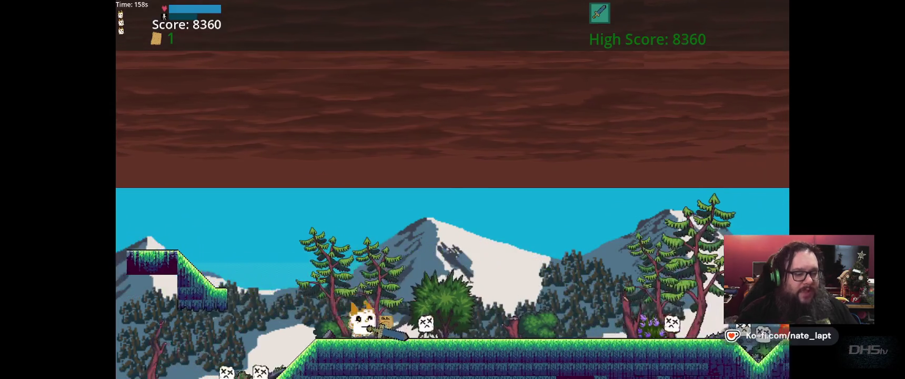
{"action": "key", "text": "Left"}
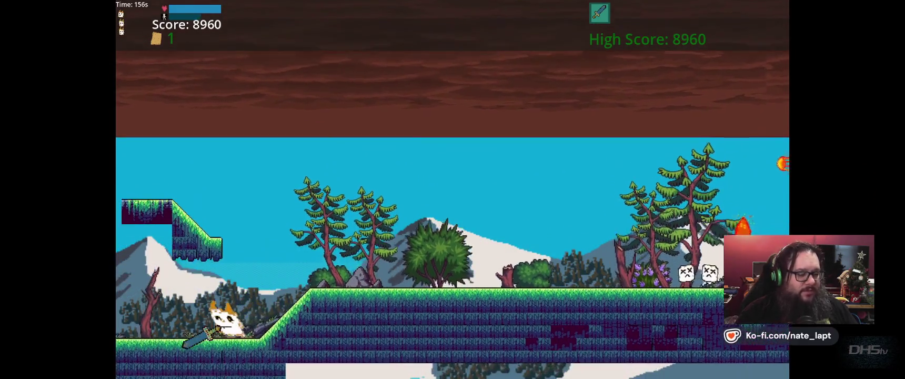
{"action": "key", "text": "Right"}
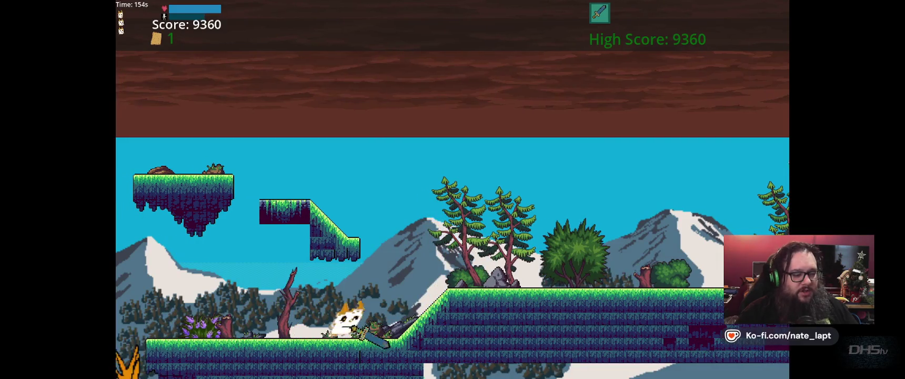
Fight through the next enemy area and get over the raised block.
{"action": "key", "text": "Right"}
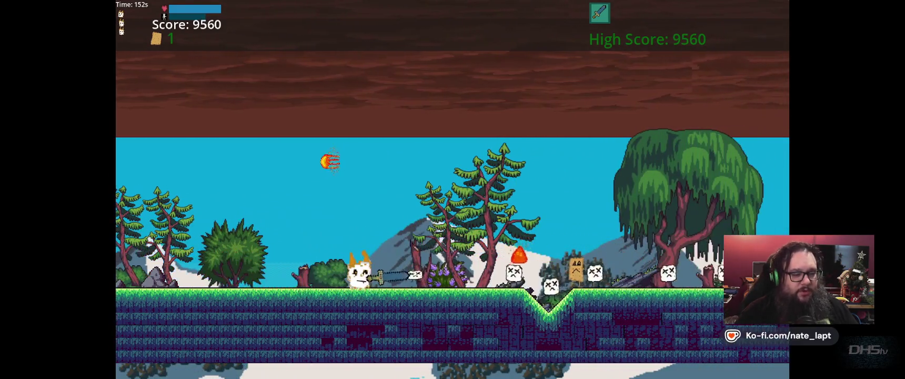
{"action": "key", "text": "Right"}
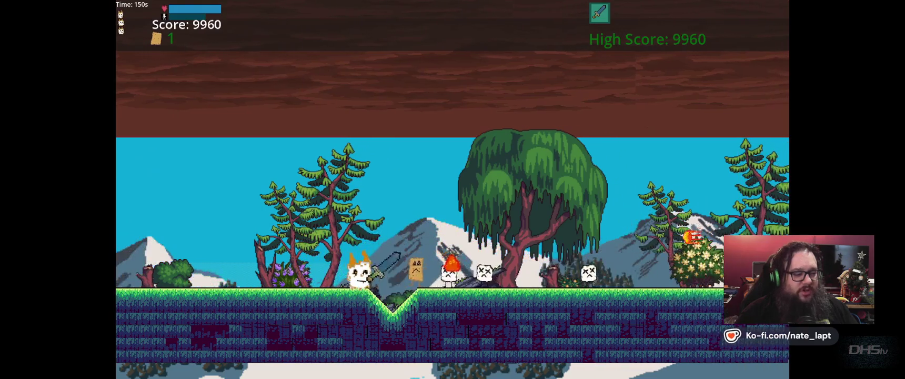
{"action": "key", "text": "Right"}
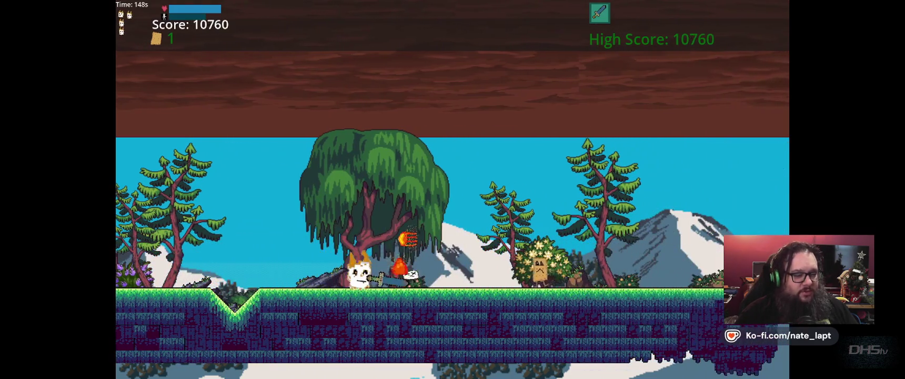
{"action": "key", "text": "Right"}
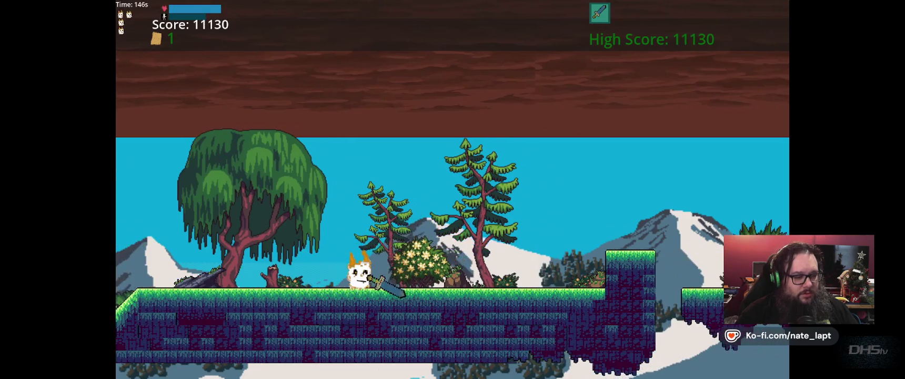
{"action": "key", "text": "Right"}
{"action": "key", "text": "space"}
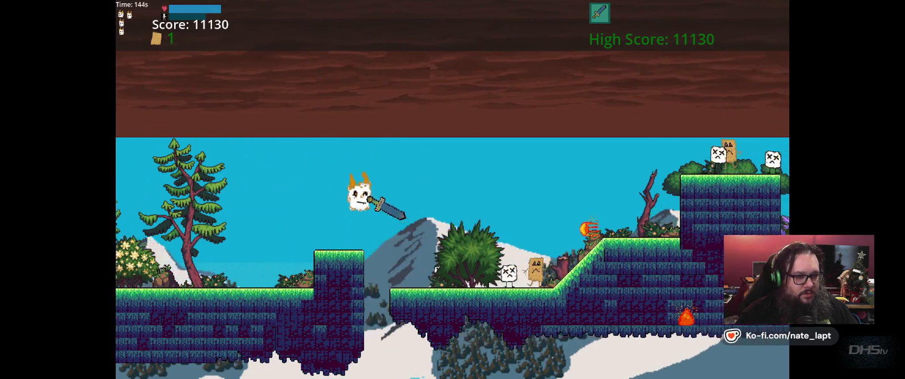
{"action": "key", "text": "Right"}
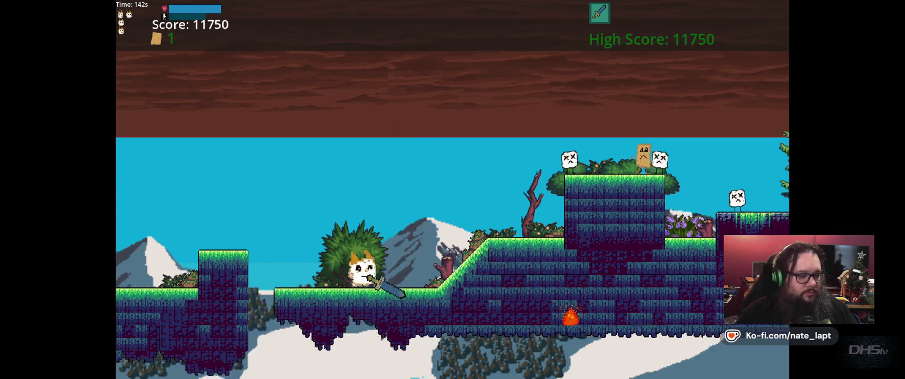
{"action": "key", "text": "space"}
{"action": "key", "text": "Right"}
{"action": "key", "text": "space"}
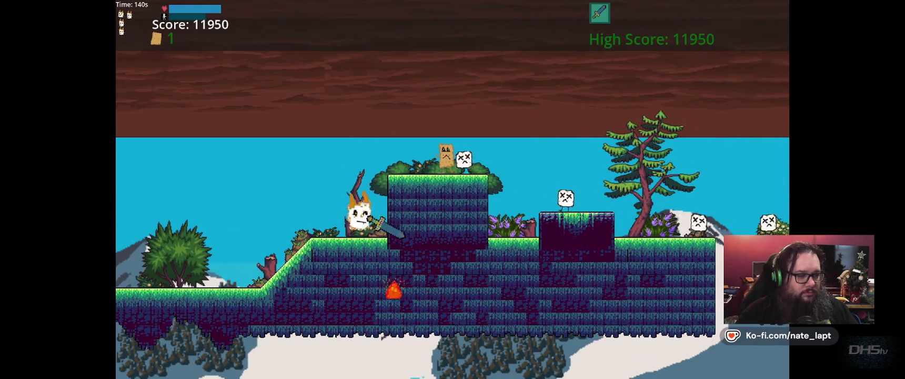
{"action": "key", "text": "Left"}
{"action": "key", "text": "Right"}
{"action": "key", "text": "space"}
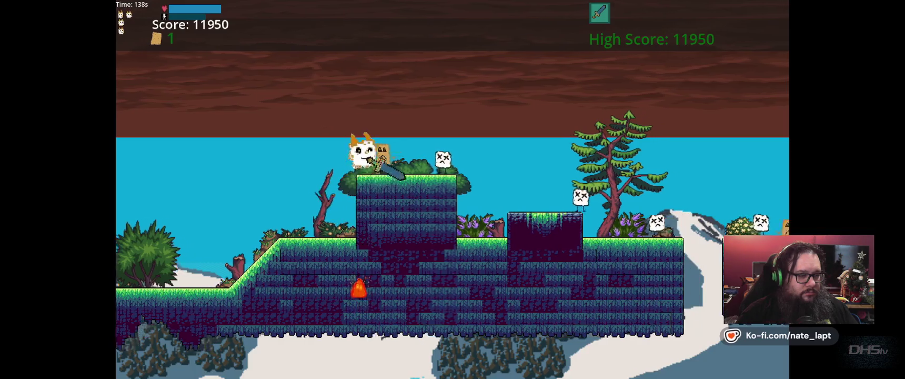
{"action": "key", "text": "space"}
{"action": "key", "text": "Right"}
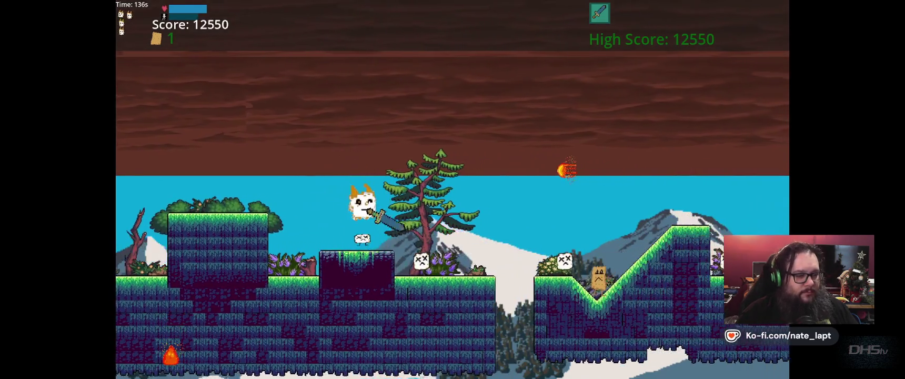
Reach the NPC saying "OH, You made it this far..." and run into the dark forest level.
{"action": "key", "text": "Right"}
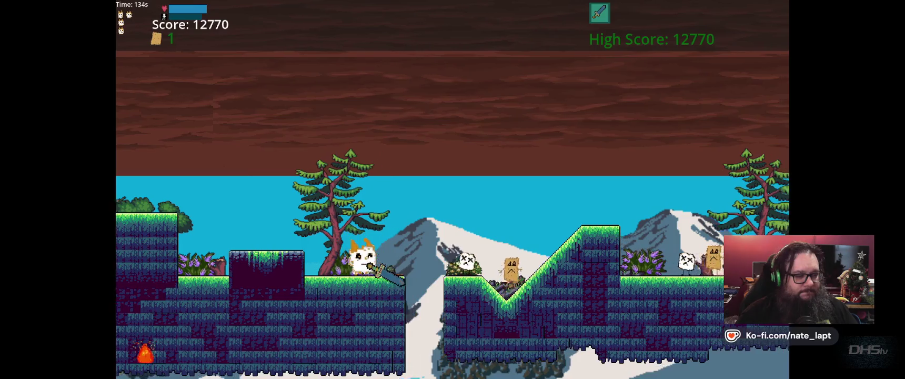
{"action": "key", "text": "space"}
{"action": "key", "text": "Right"}
{"action": "key", "text": "space"}
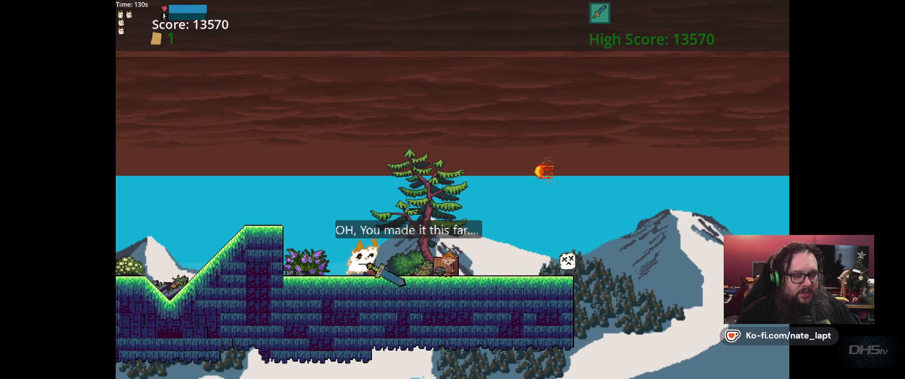
{"action": "key", "text": "Right"}
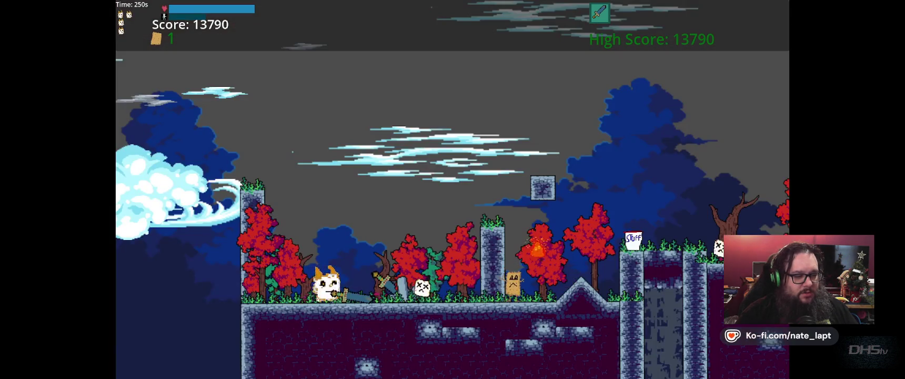
{"action": "key", "text": "Right"}
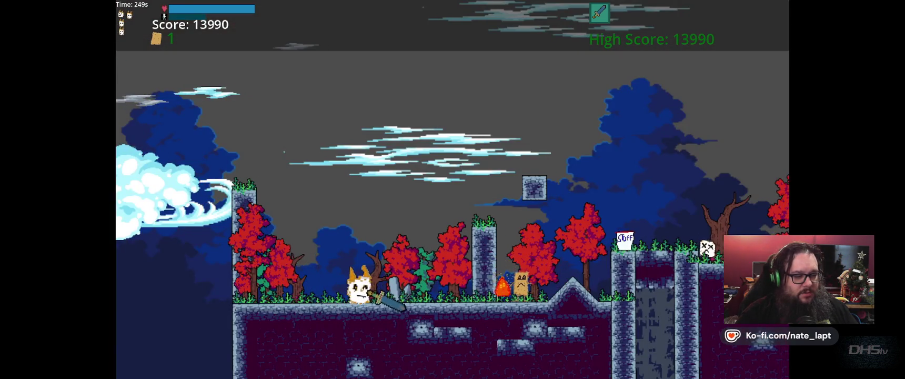
Hop across the stone pillars, strike the enemy, and climb off the tall pillar to the ground.
{"action": "key", "text": "space"}
{"action": "key", "text": "Right"}
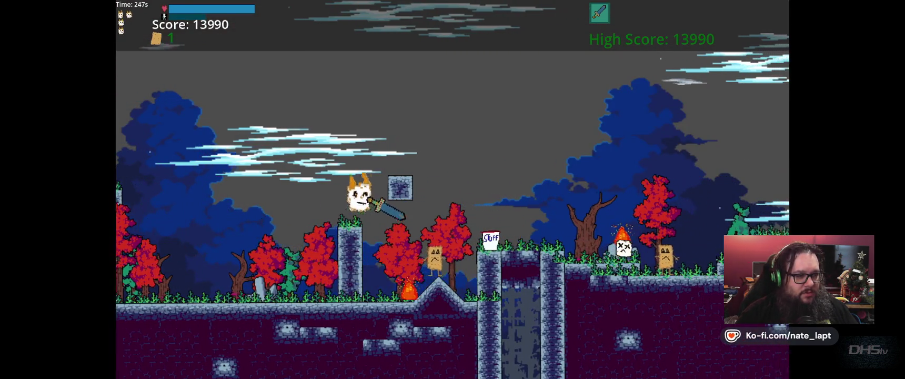
{"action": "key", "text": "Right"}
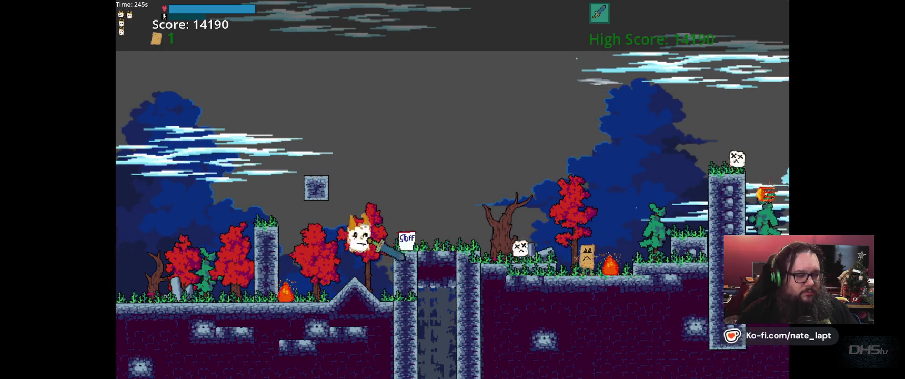
{"action": "key", "text": "Right"}
{"action": "key", "text": "space"}
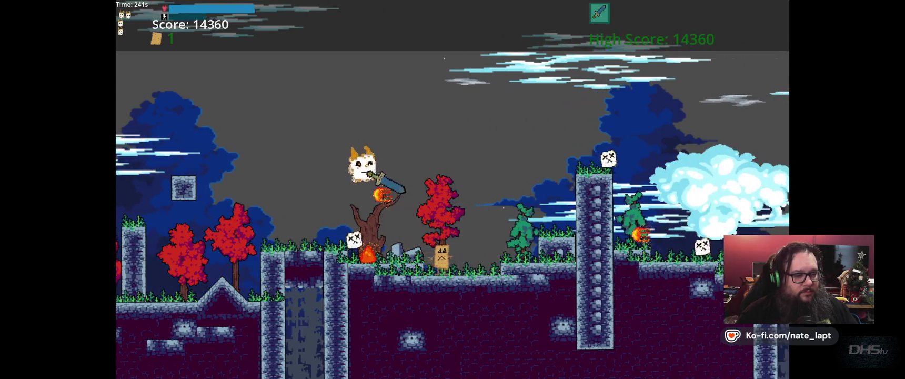
{"action": "key", "text": "Right"}
{"action": "key", "text": "Right"}
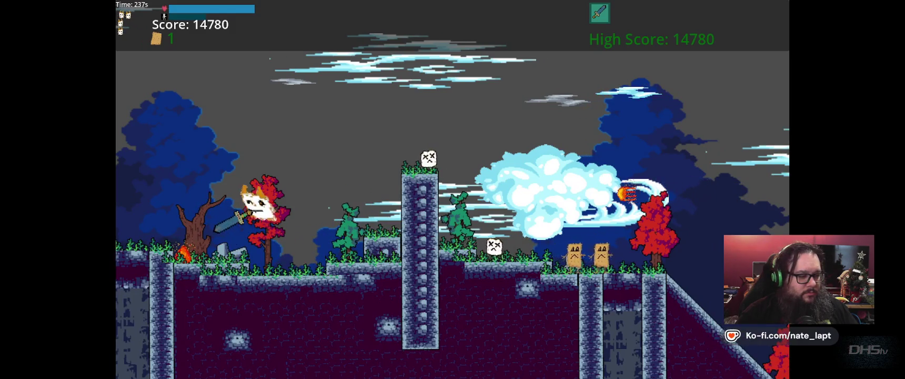
{"action": "key", "text": "Left"}
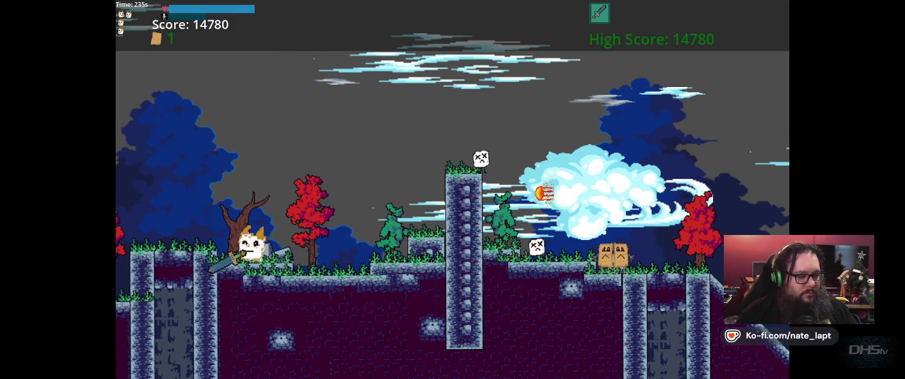
{"action": "key", "text": "space"}
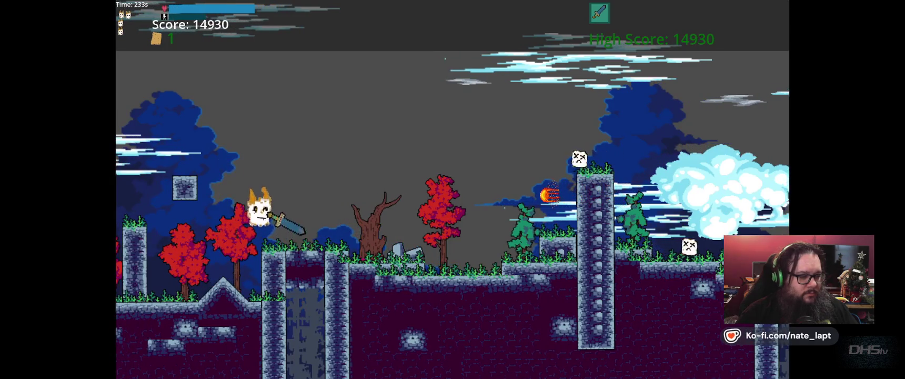
{"action": "key", "text": "Right"}
{"action": "key", "text": "space"}
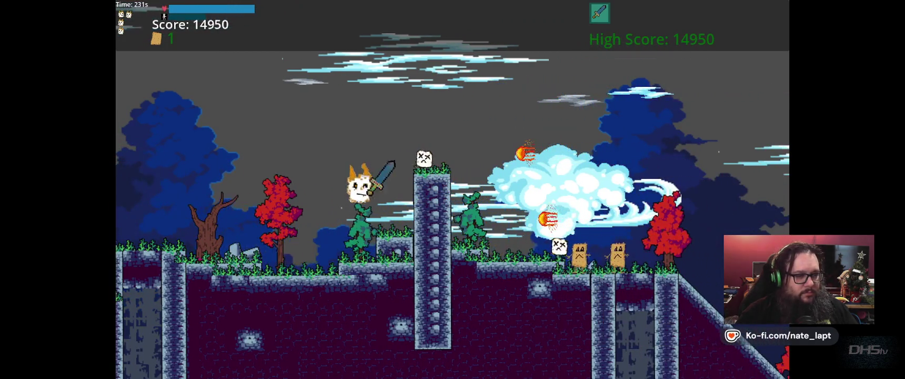
{"action": "key", "text": "space"}
{"action": "key", "text": "Left"}
{"action": "key", "text": "space"}
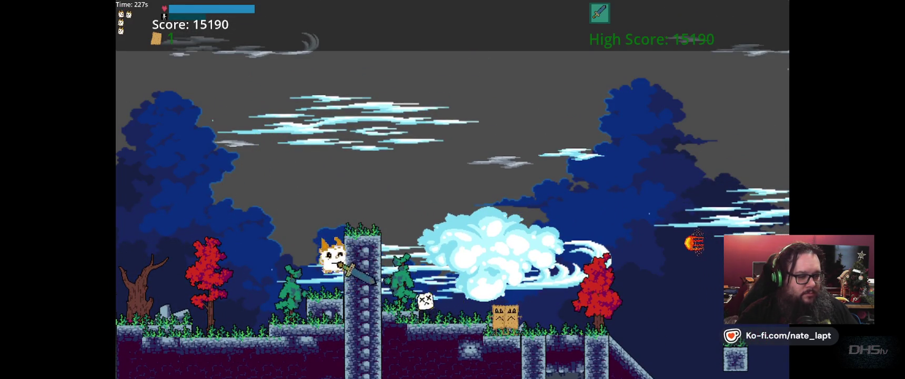
{"action": "key", "text": "Right"}
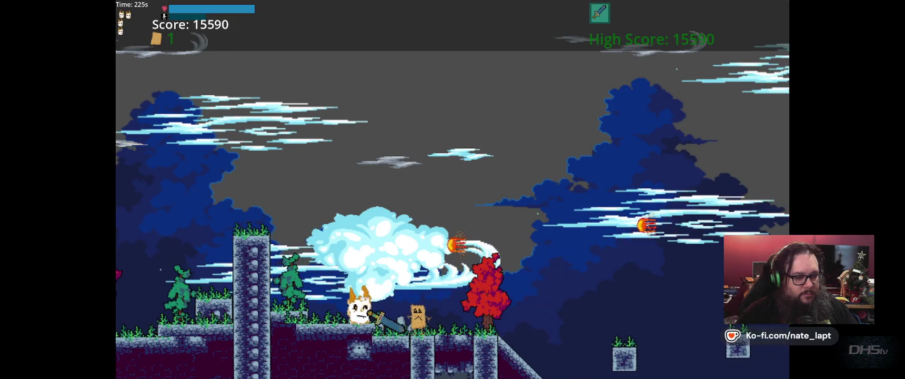
Jump right onto a pillar, the grassy platform, then the red-tree platform, down to stone ground.
{"action": "key", "text": "Right"}
{"action": "key", "text": "space"}
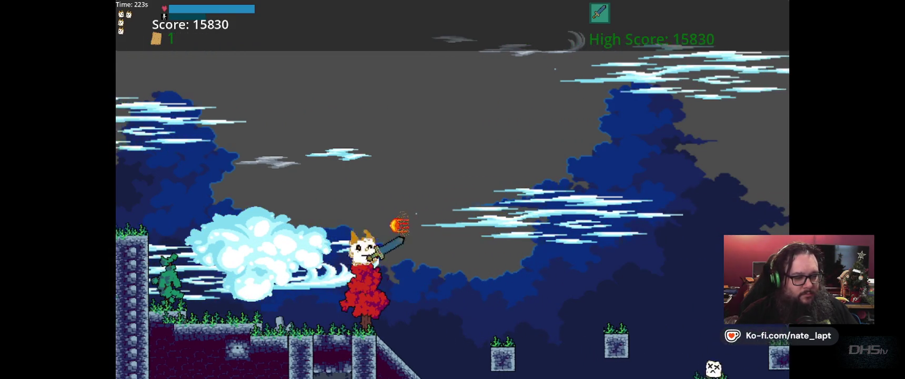
{"action": "key", "text": "Right"}
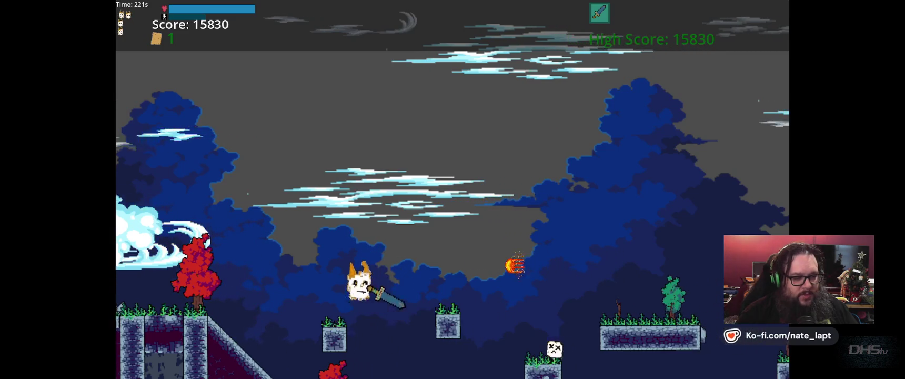
{"action": "key", "text": "Right"}
{"action": "key", "text": "space"}
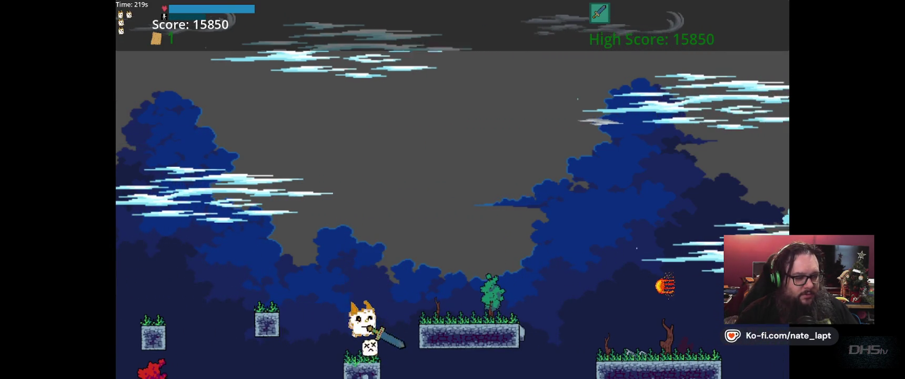
{"action": "key", "text": "space"}
{"action": "key", "text": "Right"}
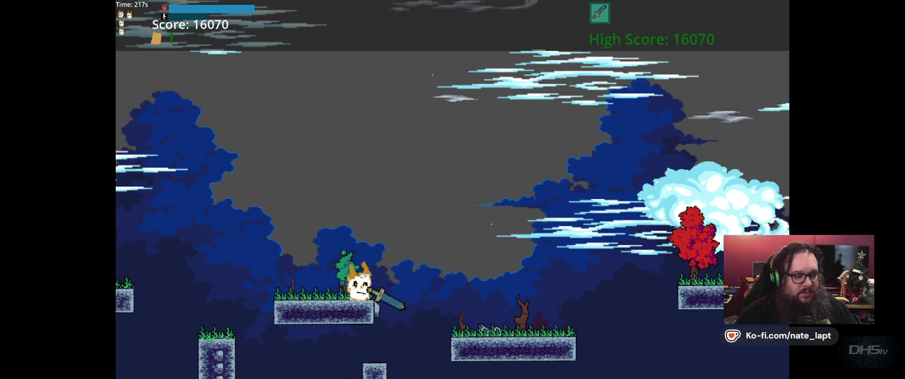
{"action": "key", "text": "space"}
{"action": "key", "text": "Right"}
{"action": "key", "text": "space"}
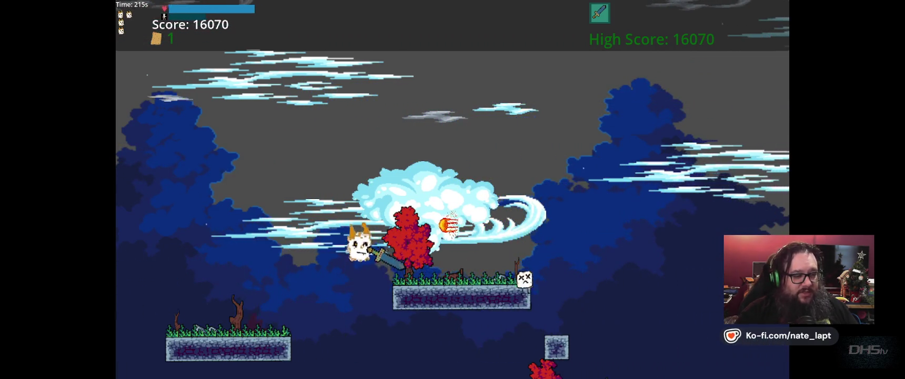
{"action": "key", "text": "Right"}
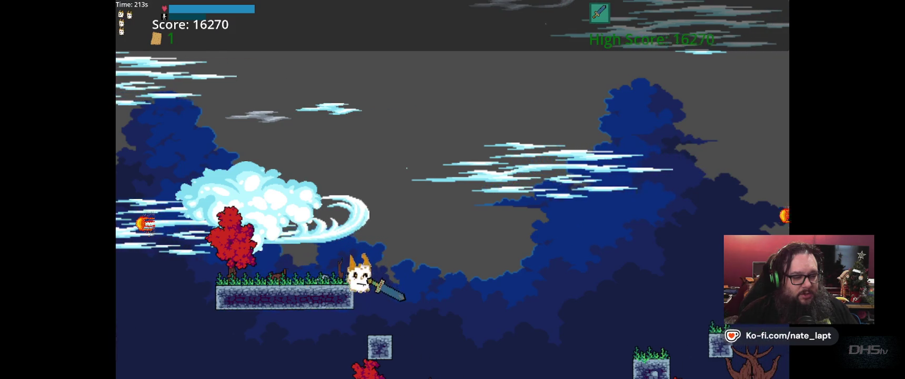
{"action": "key", "text": "space"}
{"action": "key", "text": "Right"}
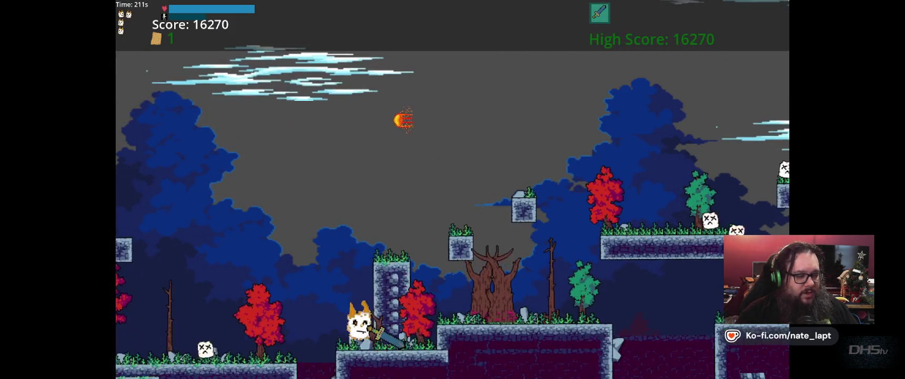
Leap along the floating and tree platforms, then jump the gap onto a pillar.
{"action": "key", "text": "Right"}
{"action": "key", "text": "space"}
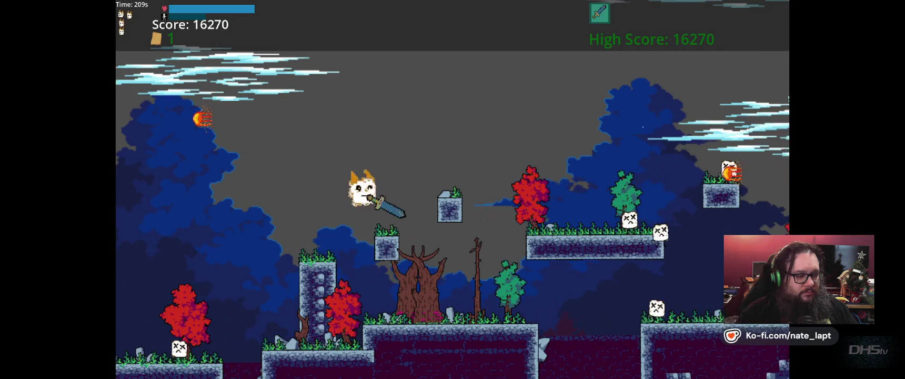
{"action": "key", "text": "Right"}
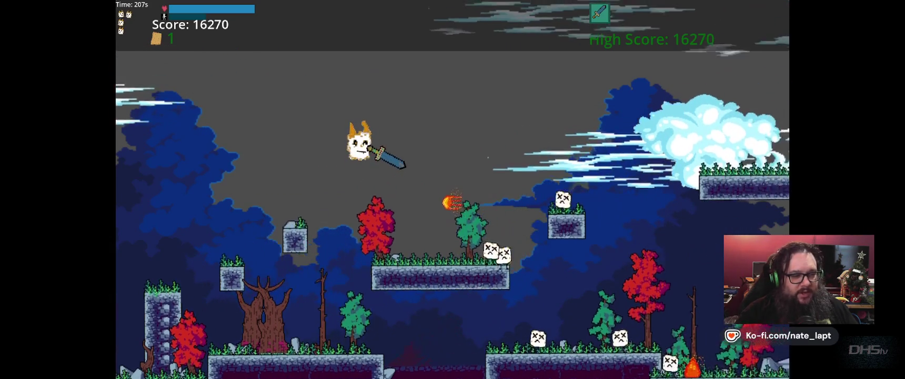
{"action": "key", "text": "Right"}
{"action": "key", "text": "space"}
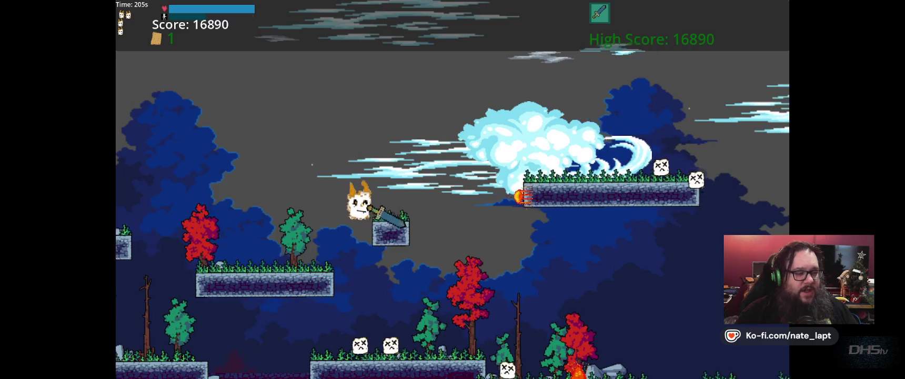
{"action": "key", "text": "Right"}
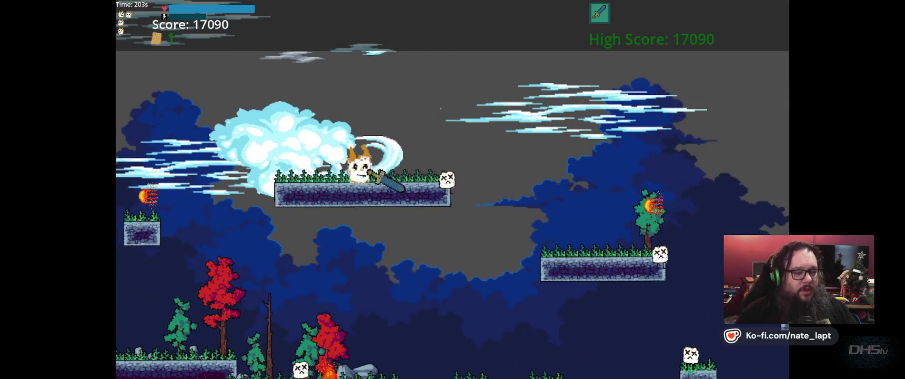
{"action": "key", "text": "Right"}
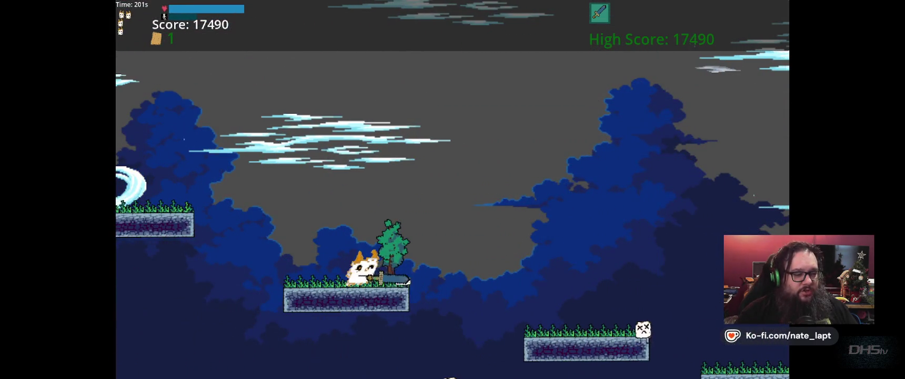
{"action": "key", "text": "space"}
{"action": "key", "text": "Right"}
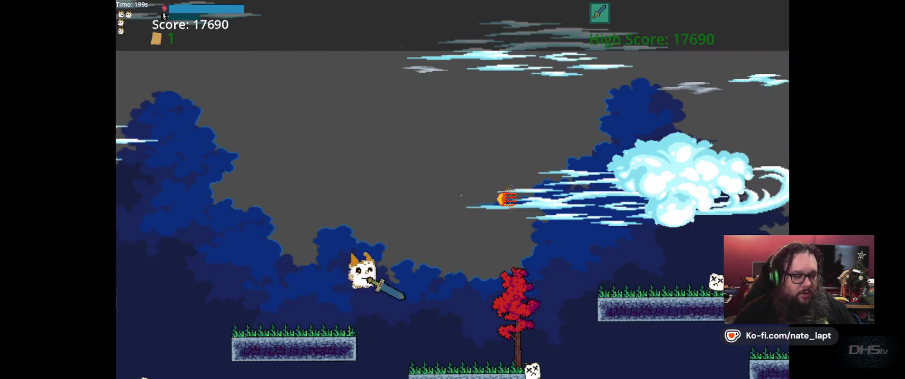
{"action": "key", "text": "Right"}
{"action": "key", "text": "space"}
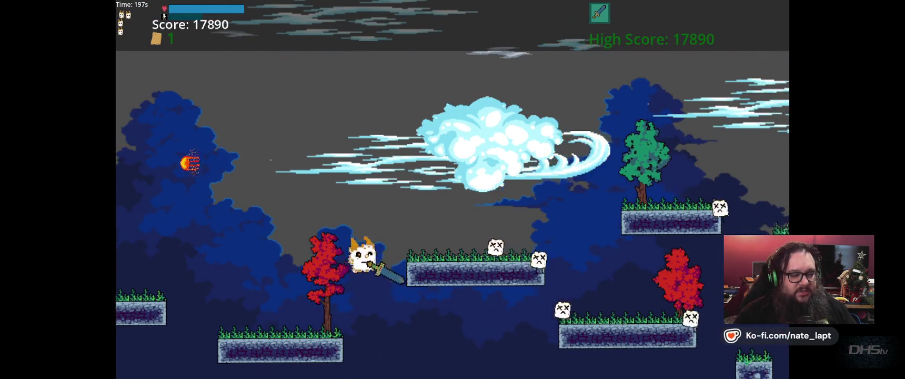
{"action": "key", "text": "Right"}
{"action": "key", "text": "space"}
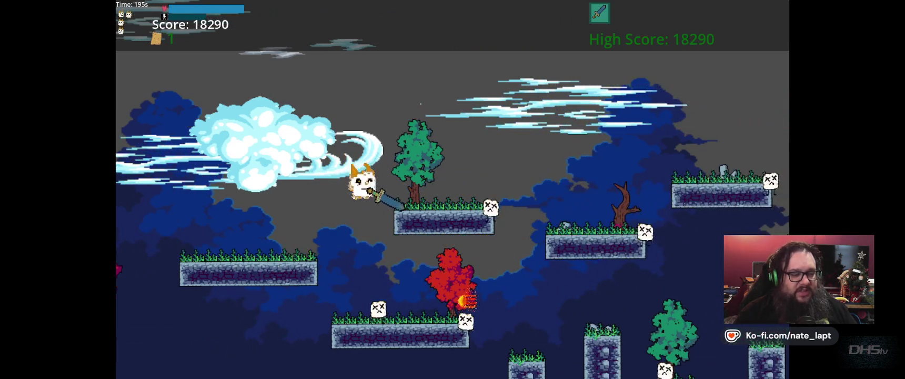
{"action": "key", "text": "Right"}
{"action": "key", "text": "space"}
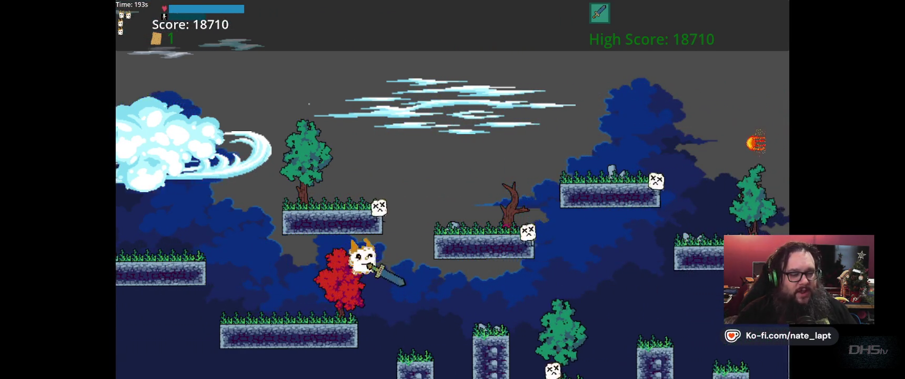
Run right over the hill, past the ladder, and into the next night-time level.
{"action": "key", "text": "Right"}
{"action": "key", "text": "space"}
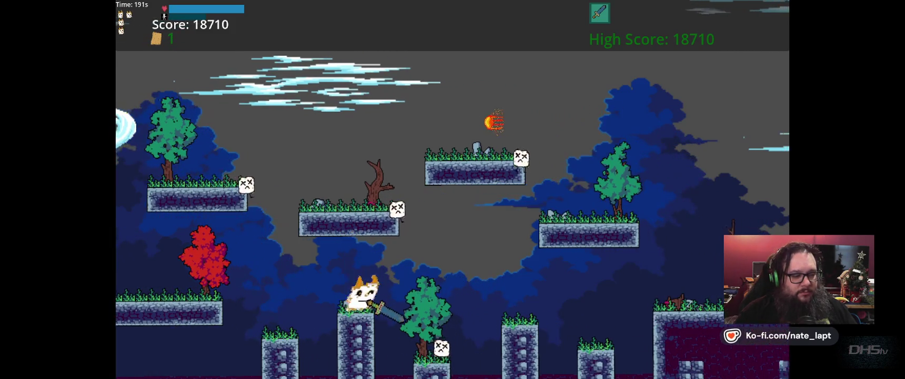
{"action": "key", "text": "Right"}
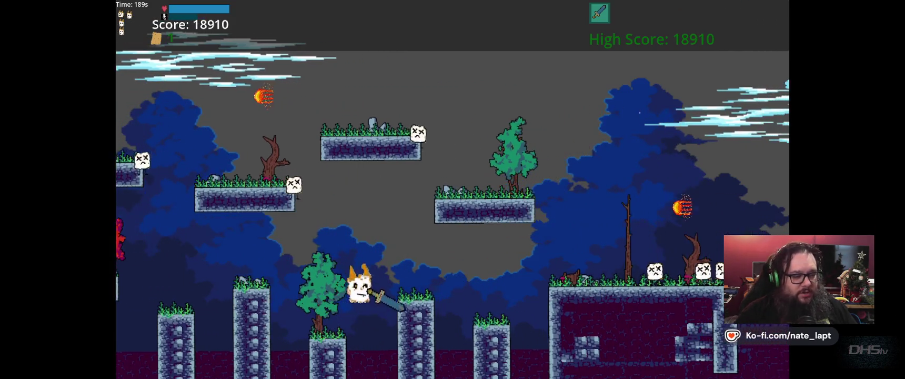
{"action": "key", "text": "space"}
{"action": "key", "text": "Right"}
{"action": "key", "text": "space"}
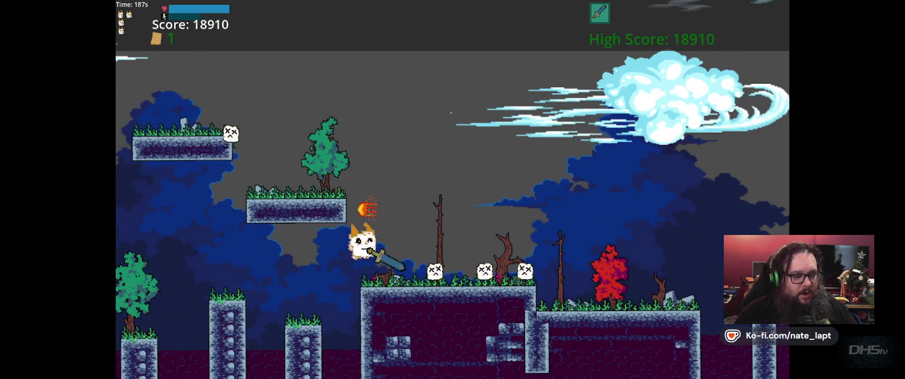
{"action": "key", "text": "Right"}
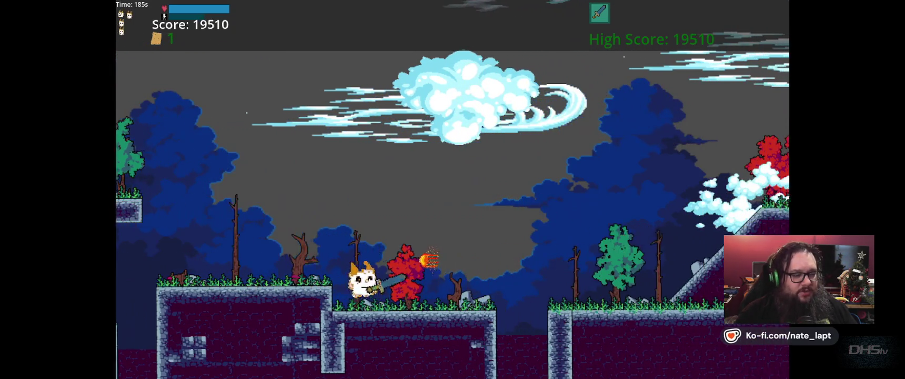
{"action": "key", "text": "Right"}
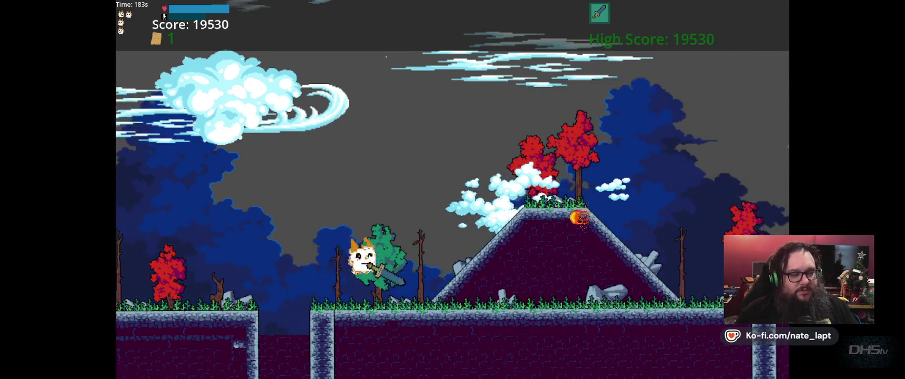
{"action": "key", "text": "Right"}
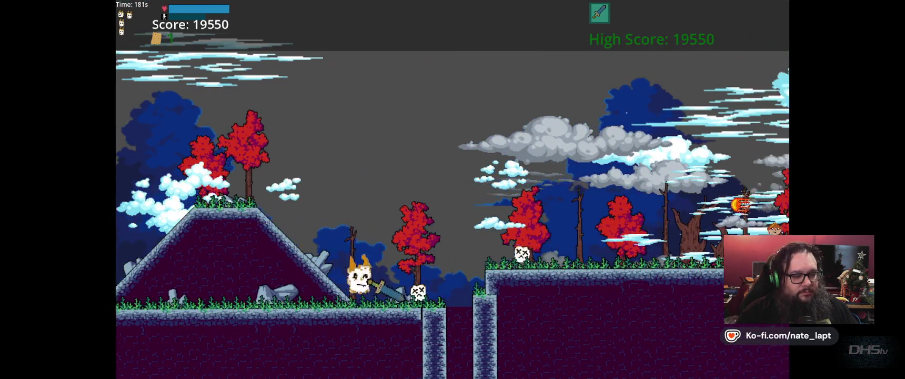
{"action": "key", "text": "space"}
{"action": "key", "text": "Right"}
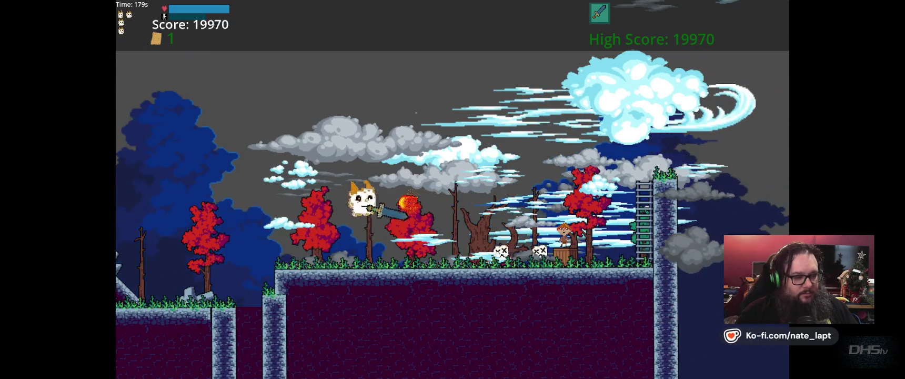
{"action": "key", "text": "Right"}
{"action": "key", "text": "space"}
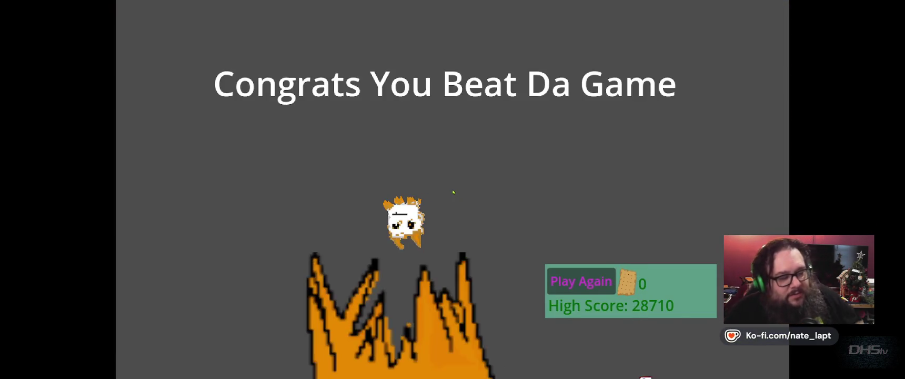
Choose Play Again on the end screen to restart at the campsite level with score 0.
{"action": "key", "text": "space"}
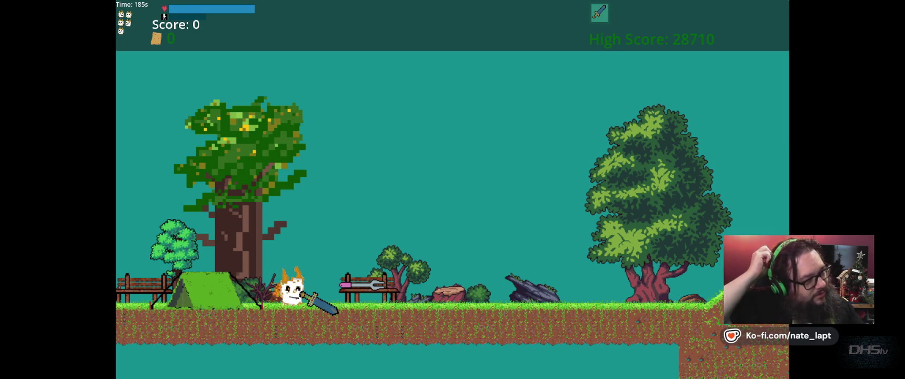
Walk right, drop in to free the caged friend, climb the slope, then stop the game with F8.
{"action": "key", "text": "Right"}
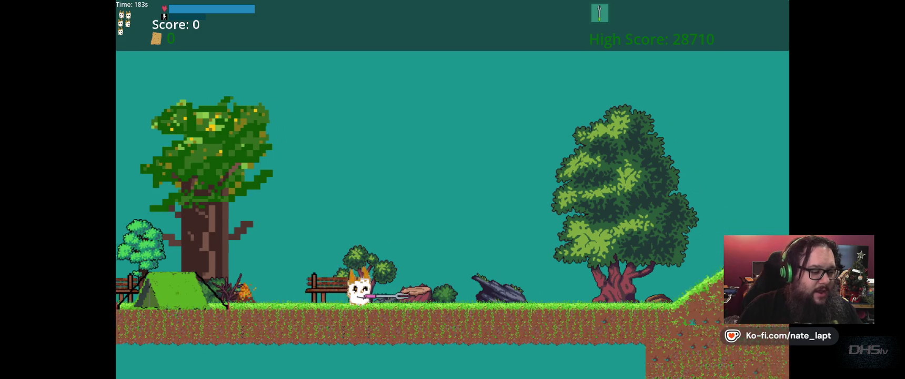
{"action": "key", "text": "Right"}
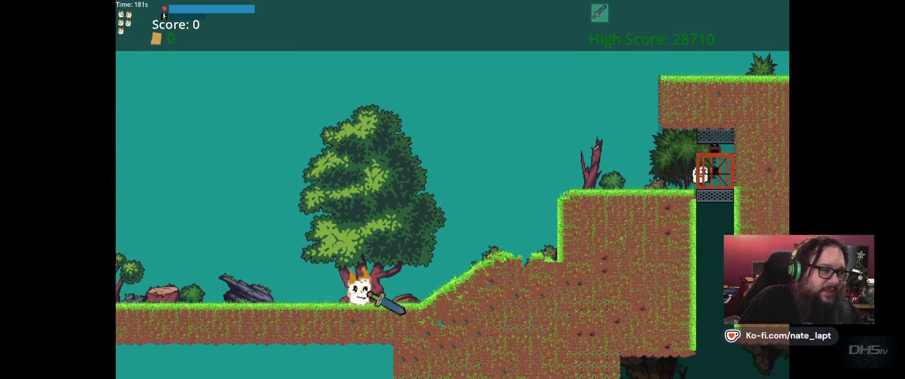
{"action": "key", "text": "space"}
{"action": "key", "text": "Right"}
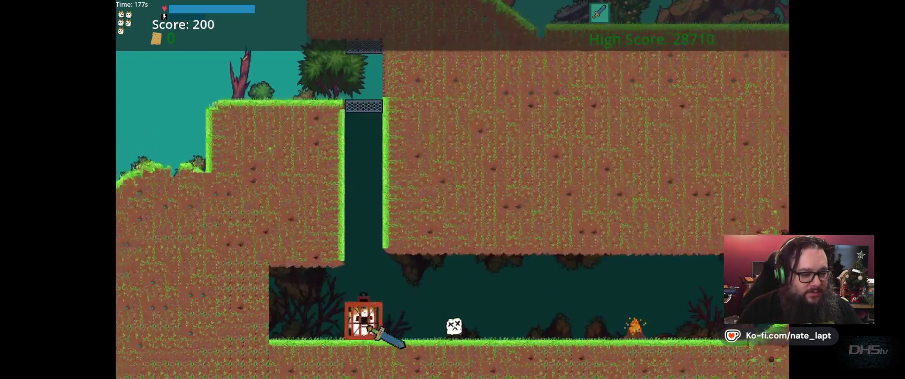
{"action": "key", "text": "Right"}
{"action": "key", "text": "Right"}
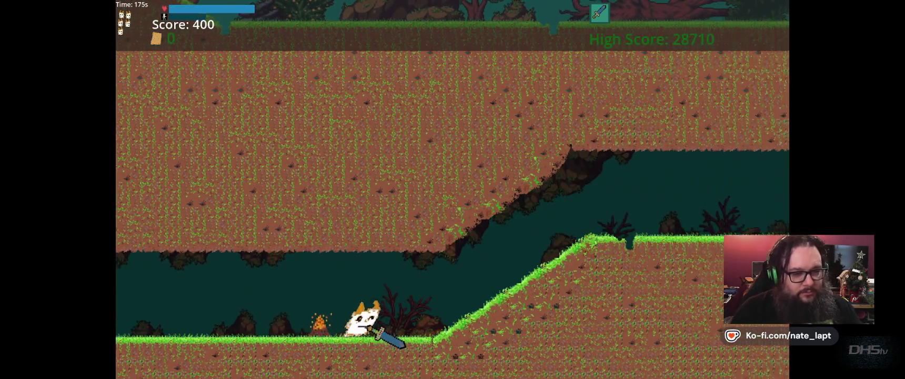
{"action": "key", "text": "space"}
{"action": "key", "text": "Right"}
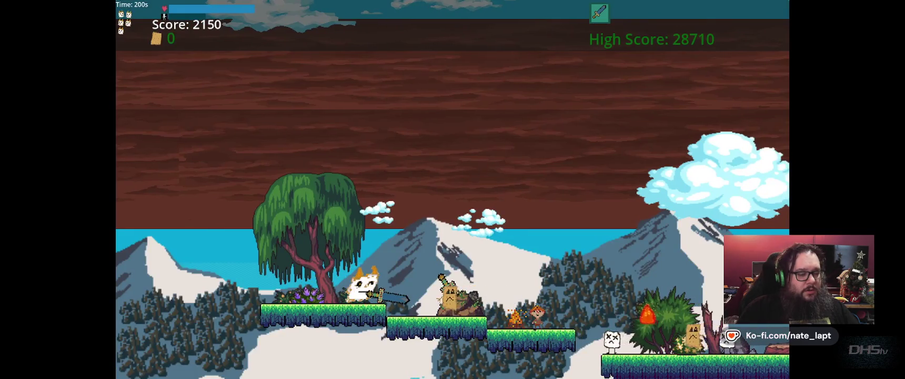
{"action": "key", "text": "F8"}
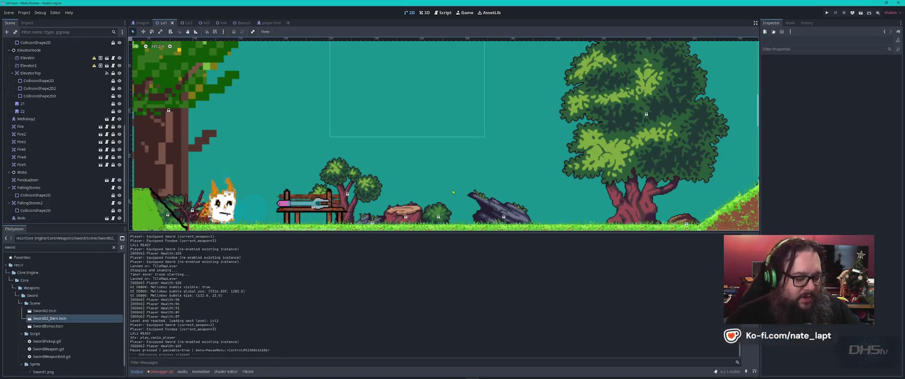
Select Melloboy2, filter the scene tree by 'mello', and select Melloboy to view its properties.
{"action": "scroll", "coordinate": [447, 181], "scroll_direction": "down", "scroll_amount": 8}
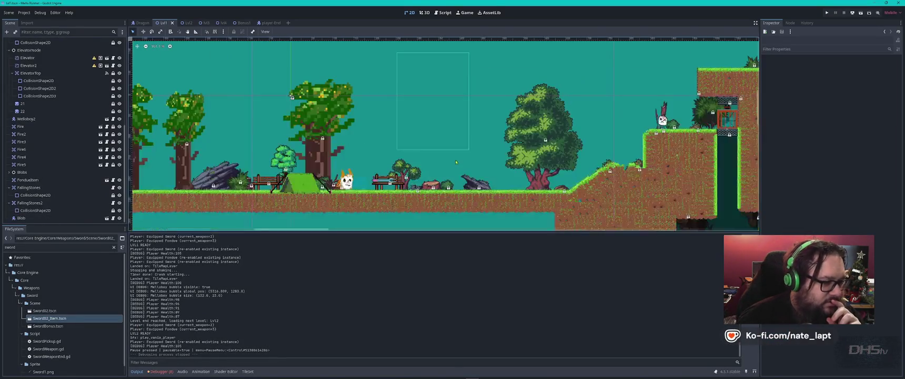
{"action": "scroll", "coordinate": [629, 188], "scroll_direction": "up", "scroll_amount": 10}
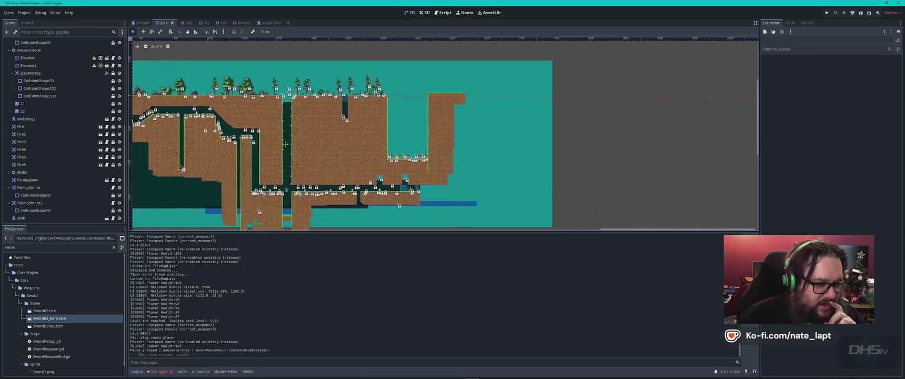
{"action": "scroll", "coordinate": [383, 170], "scroll_direction": "up", "scroll_amount": 2}
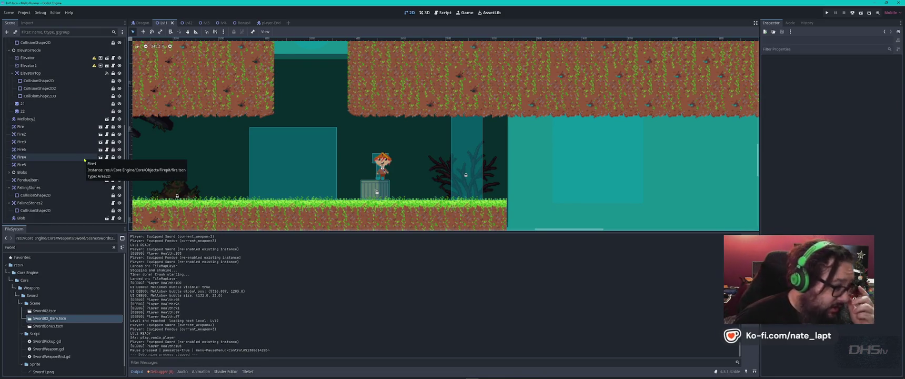
{"action": "left_click", "coordinate": [39, 119]}
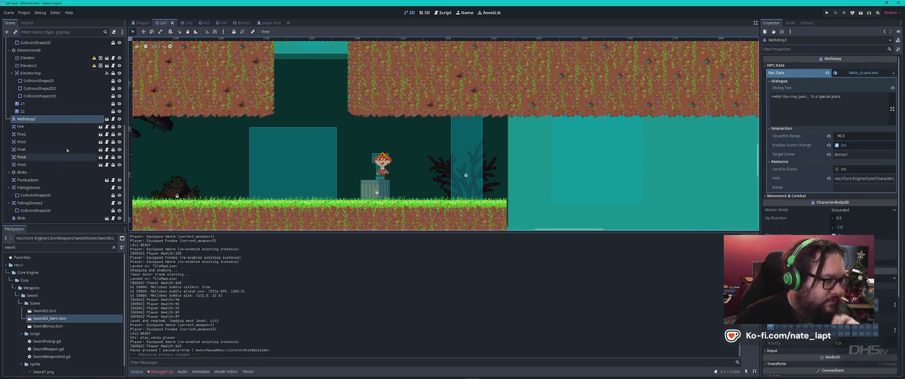
{"action": "type", "text": "mello"}
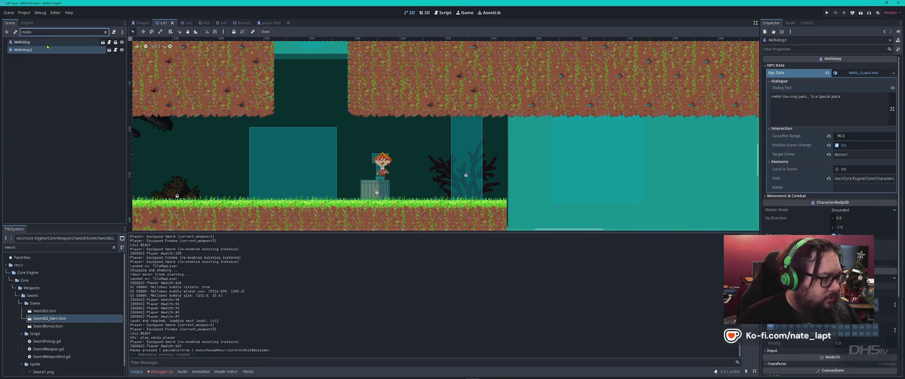
{"action": "left_click", "coordinate": [31, 42]}
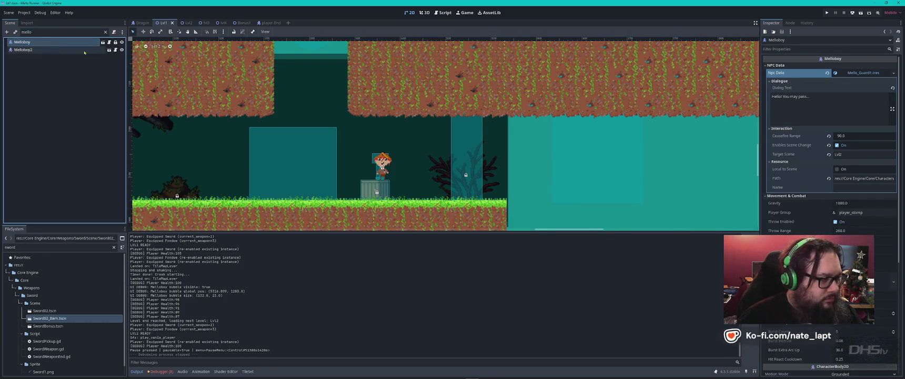
Unlock Melloboy and read the full resource path of its Npc Data.
{"action": "left_click", "coordinate": [104, 42]}
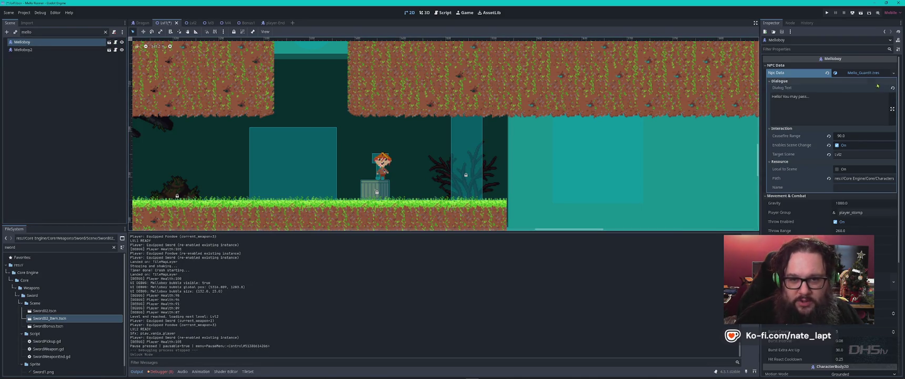
{"action": "left_click", "coordinate": [863, 73]}
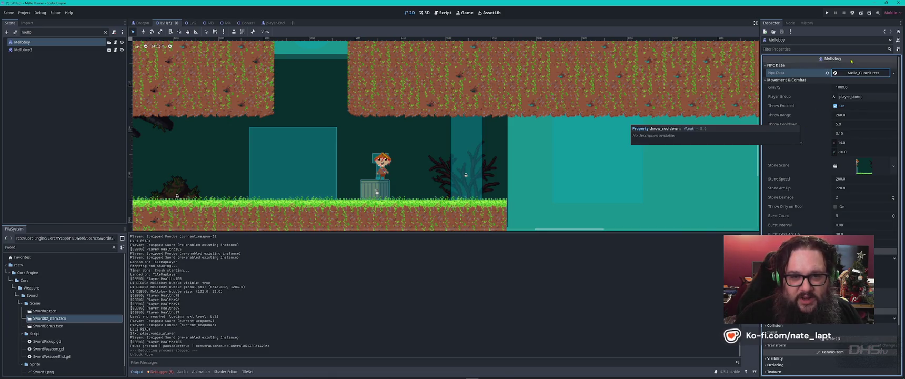
{"action": "left_click", "coordinate": [863, 73]}
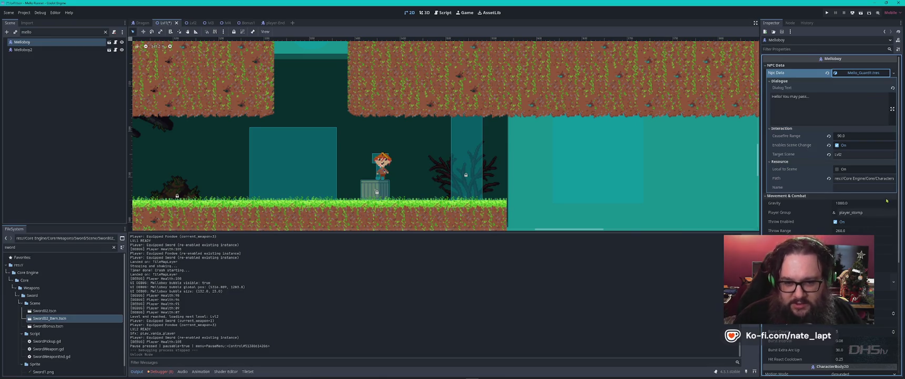
{"action": "left_click", "coordinate": [869, 182]}
{"action": "left_click", "coordinate": [892, 179]}
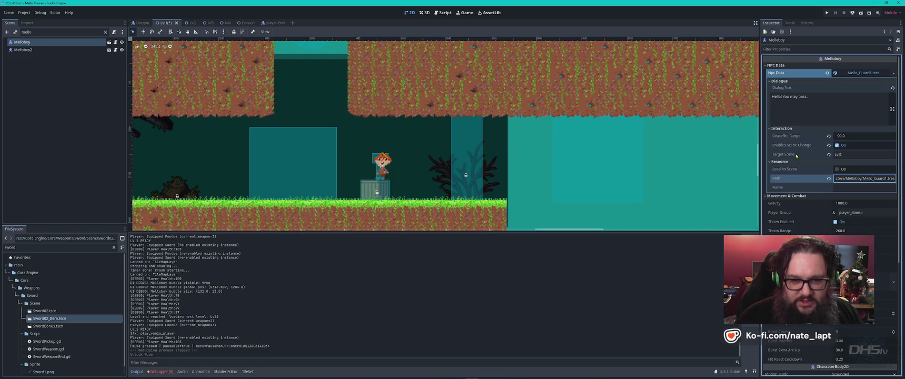
Compare Melloboy2's Npc Data path, then open its melloboy.gd script.
{"action": "left_click", "coordinate": [23, 49]}
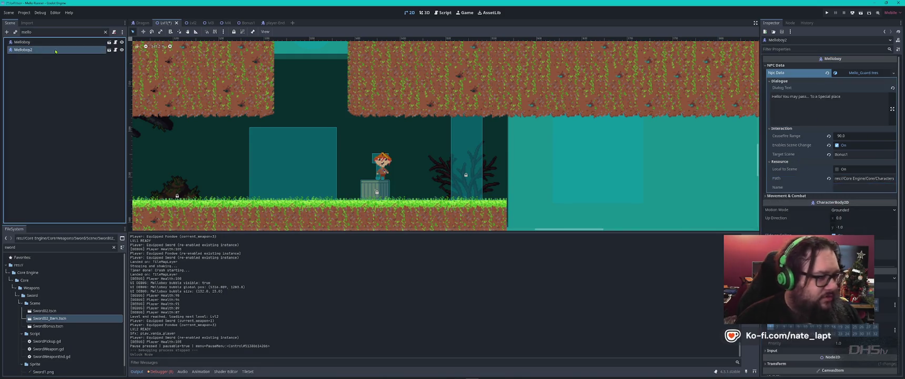
{"action": "left_click", "coordinate": [857, 178]}
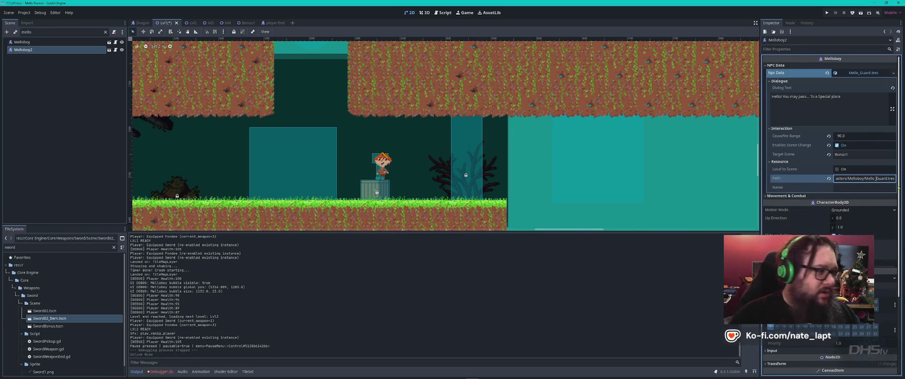
{"action": "left_click", "coordinate": [115, 50]}
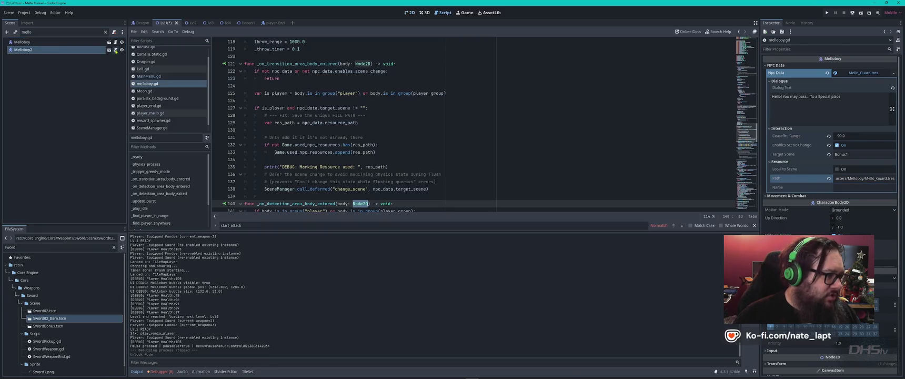
Search melloboy.gd for 'greed' and highlight the npc_data uses in Melloboy's script.
{"action": "left_click", "coordinate": [551, 121]}
{"action": "key", "text": "ctrl+f"}
{"action": "type", "text": "greed"}
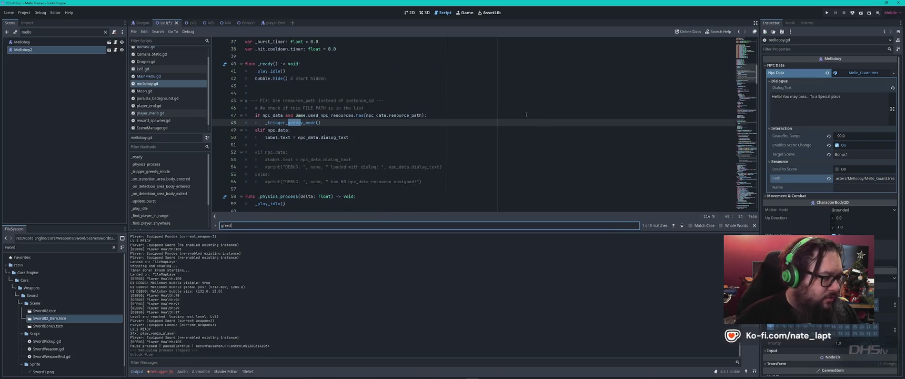
{"action": "left_click", "coordinate": [85, 43]}
{"action": "left_click", "coordinate": [116, 44]}
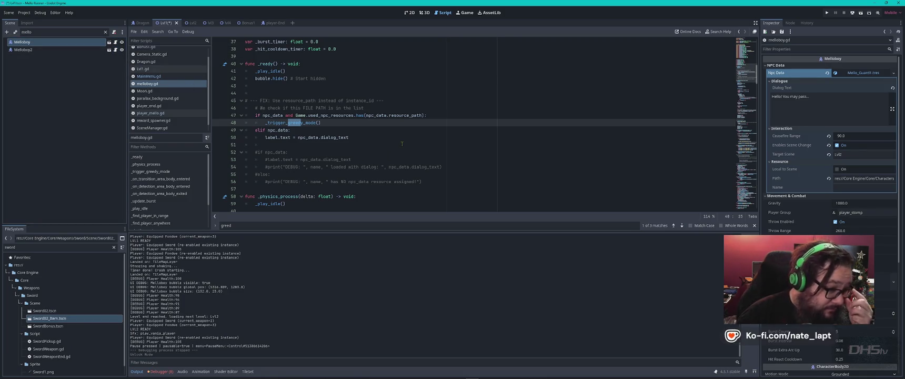
{"action": "left_click", "coordinate": [377, 136]}
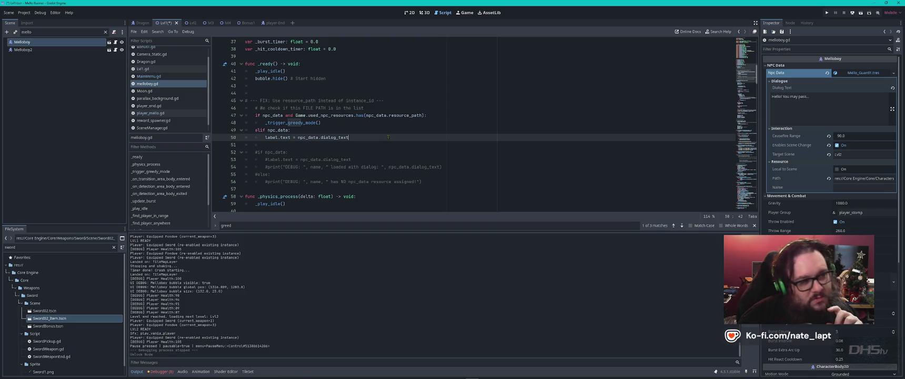
{"action": "double_click", "coordinate": [273, 115]}
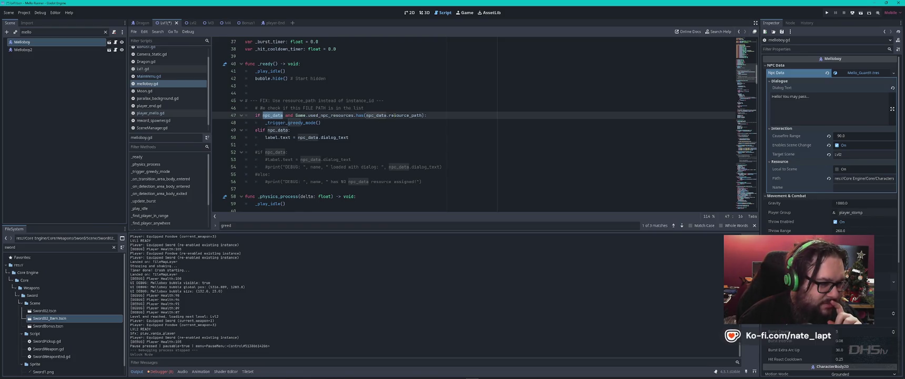
Read the _trigger_greedy_mode call on line 48 and its npc_data checks, then switch to VS Code.
{"action": "mouse_move", "coordinate": [394, 114]}
{"action": "double_click", "coordinate": [292, 123]}
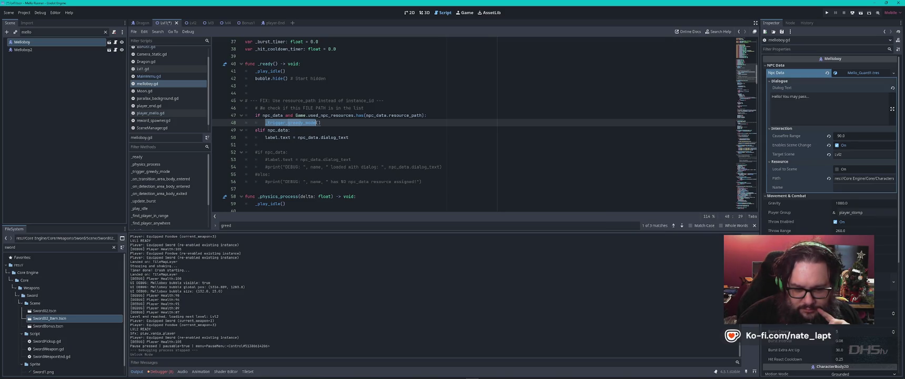
{"action": "scroll", "coordinate": [830, 158], "scroll_direction": "down", "scroll_amount": 3}
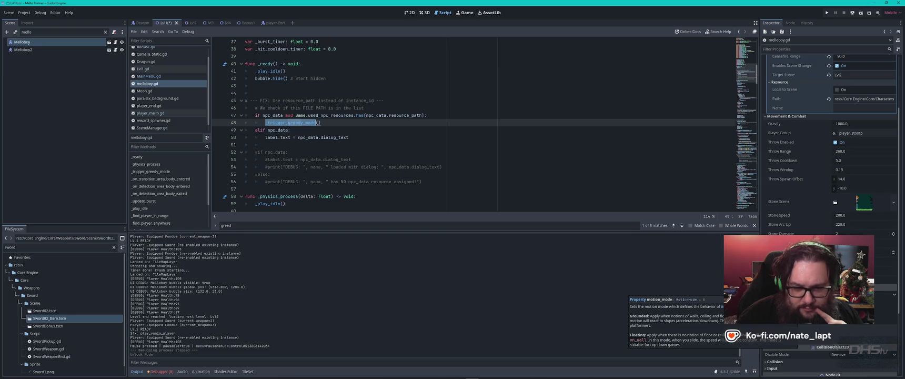
{"action": "scroll", "coordinate": [806, 195], "scroll_direction": "up", "scroll_amount": 3}
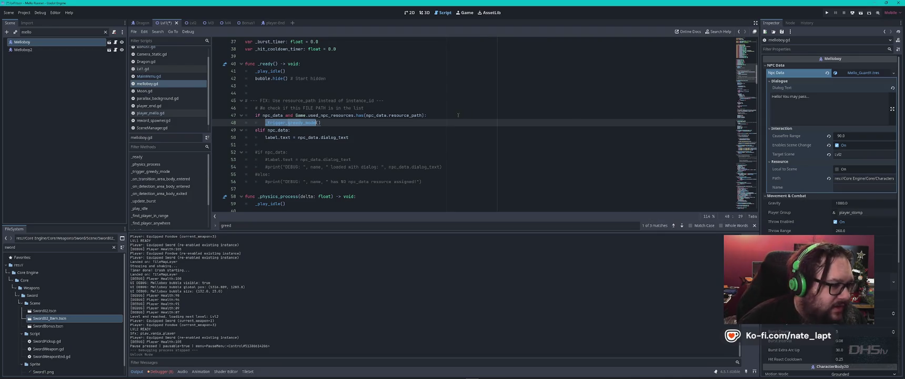
{"action": "scroll", "coordinate": [339, 143], "scroll_direction": "up", "scroll_amount": 3}
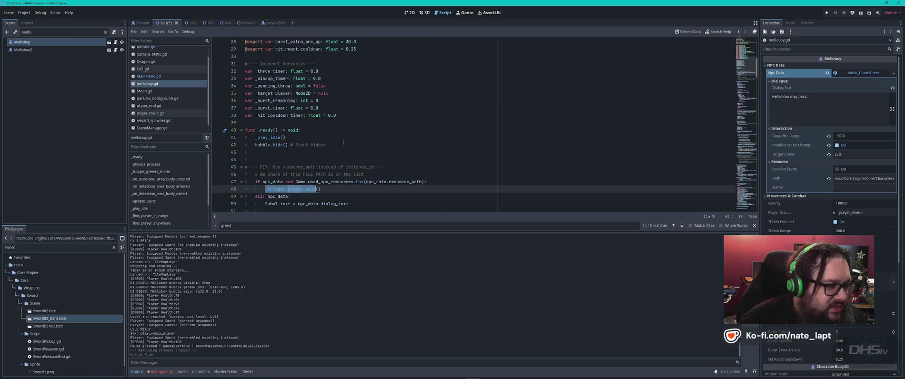
{"action": "scroll", "coordinate": [343, 142], "scroll_direction": "down", "scroll_amount": 2}
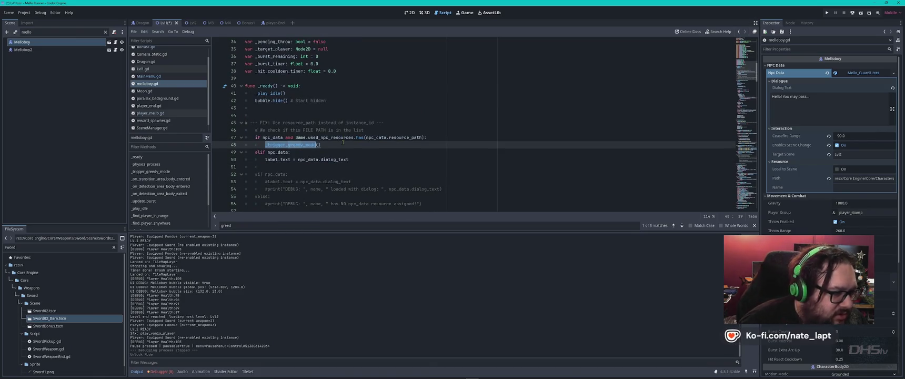
{"action": "double_click", "coordinate": [273, 137]}
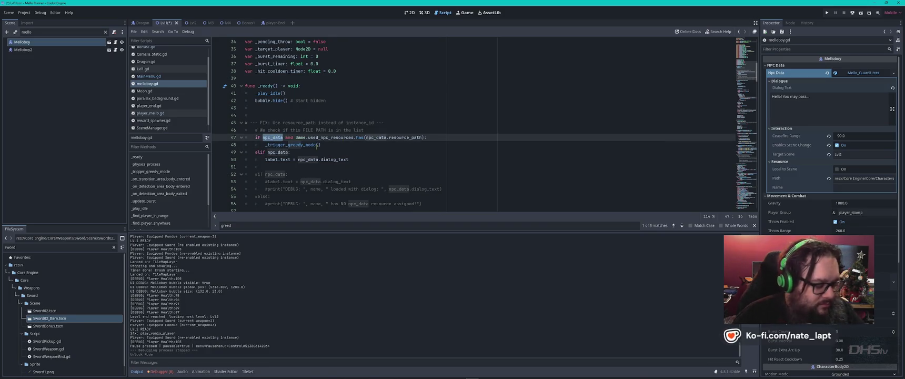
{"action": "mouse_move", "coordinate": [317, 145]}
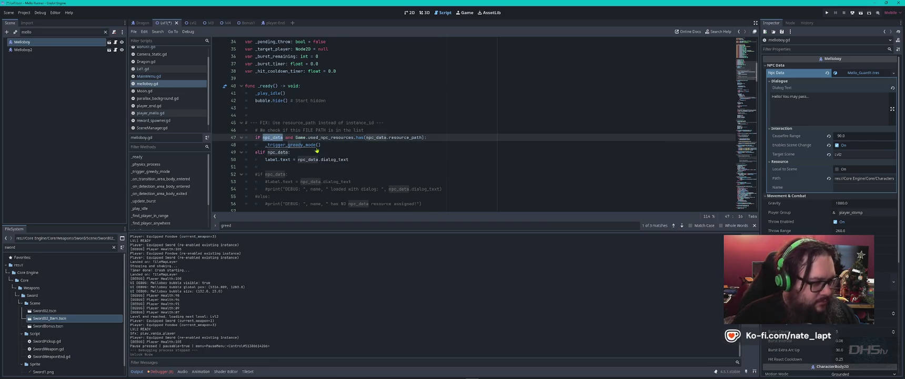
{"action": "key", "text": "alt+Tab"}
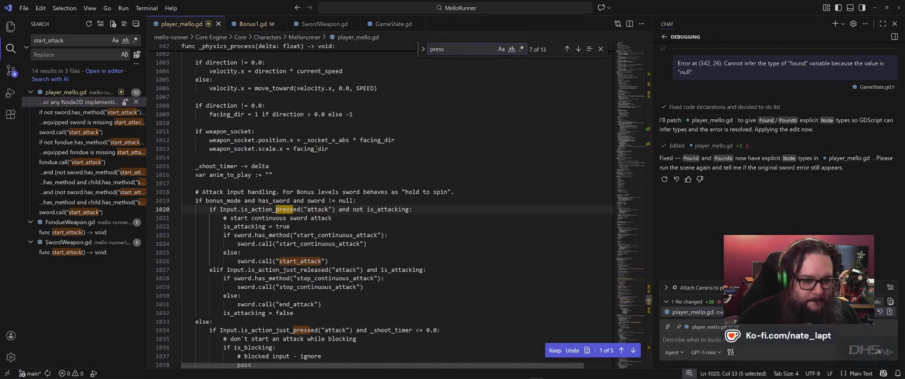
Save the player_mello.gd edits, search npc_data, and open its melloboy.gd and Lvl1.tscn matches.
{"action": "key", "text": "ctrl+s"}
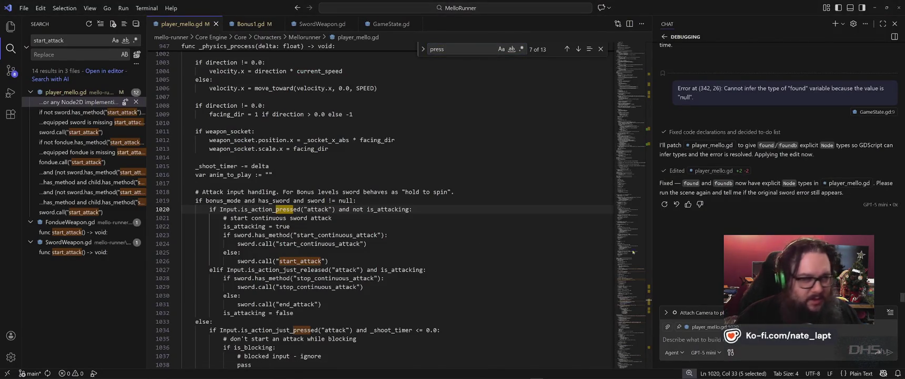
{"action": "type", "text": "npc_data"}
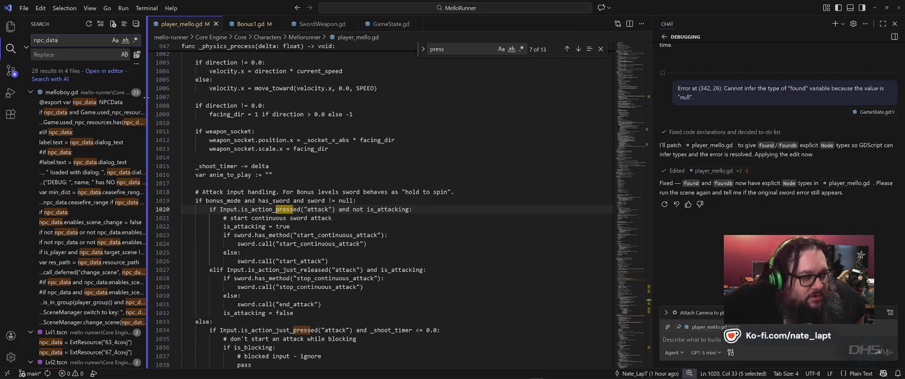
{"action": "left_click", "coordinate": [67, 101]}
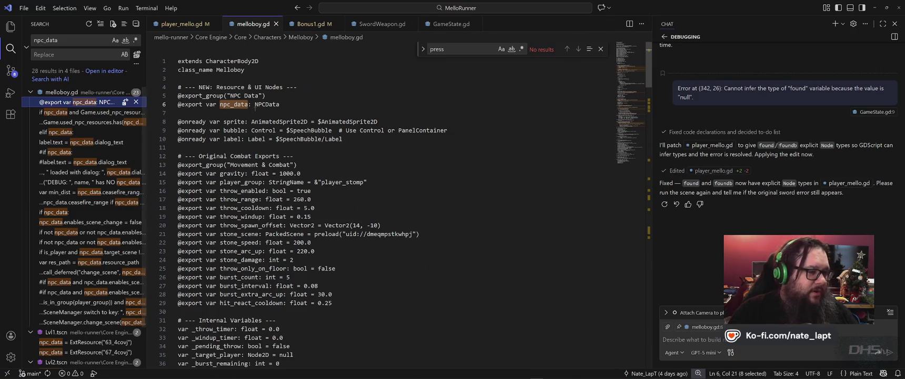
{"action": "left_click", "coordinate": [79, 112]}
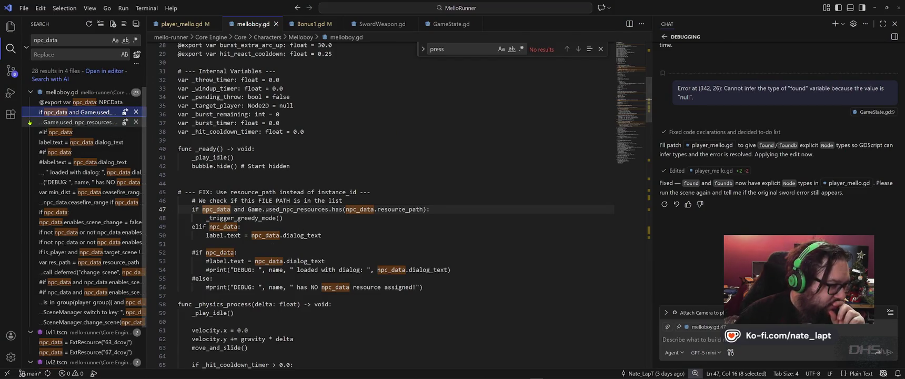
{"action": "left_click", "coordinate": [53, 92]}
{"action": "left_click", "coordinate": [52, 112]}
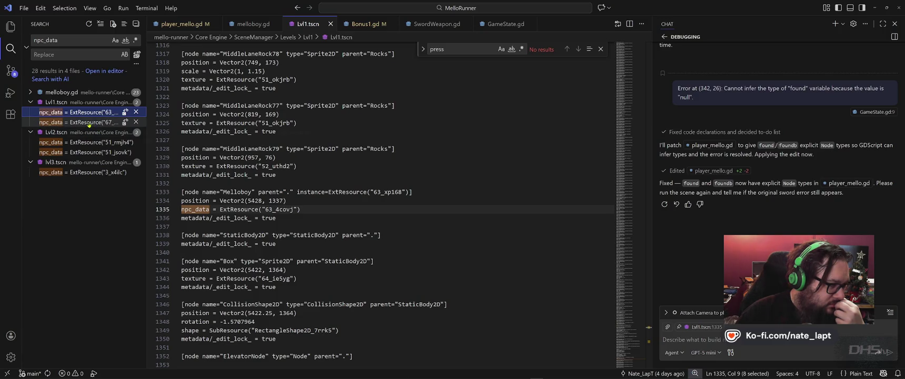
Review both Mellos' npc_data entries in Lvl1.tscn, then search the project for 'npc' with results collapsed.
{"action": "left_click", "coordinate": [89, 122]}
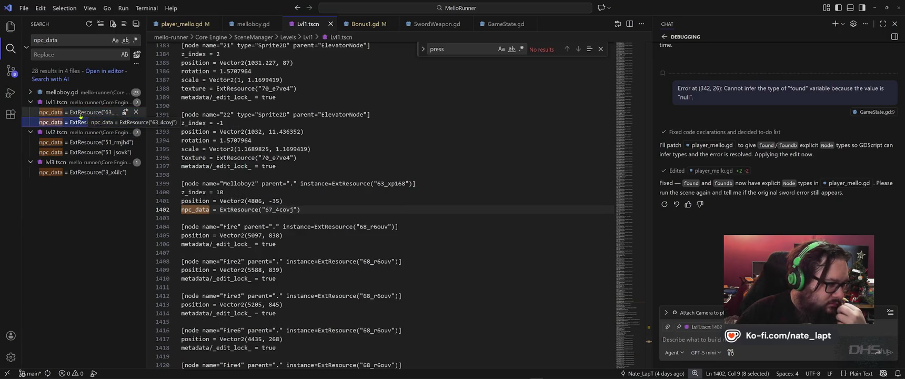
{"action": "left_click", "coordinate": [80, 113]}
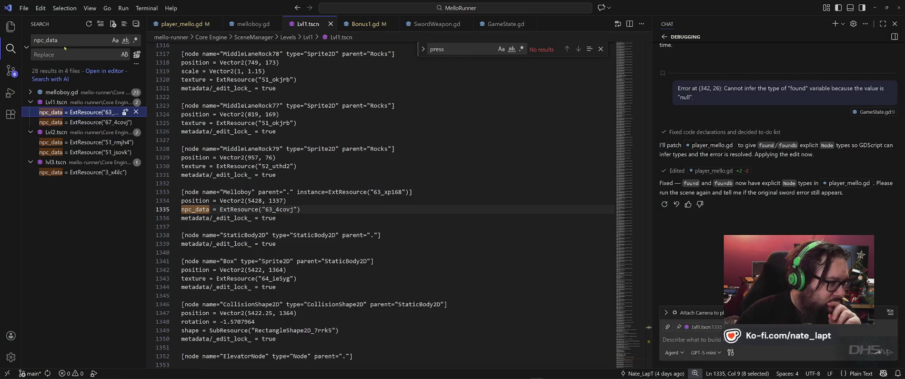
{"action": "key", "text": "ctrl+shift+f"}
{"action": "type", "text": "npc"}
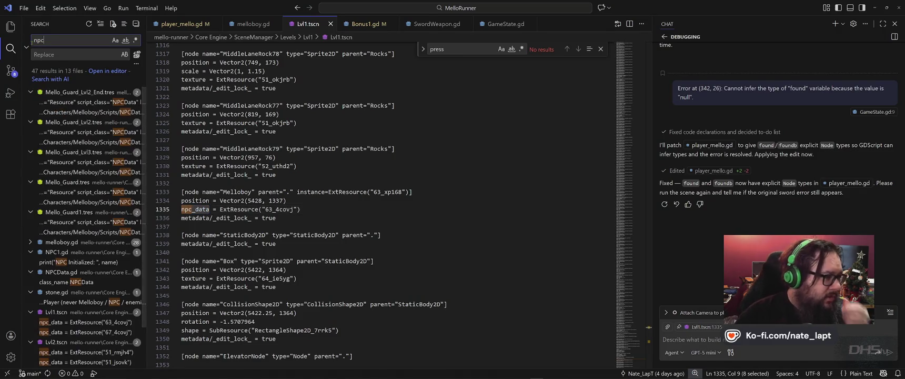
{"action": "left_click", "coordinate": [136, 23]}
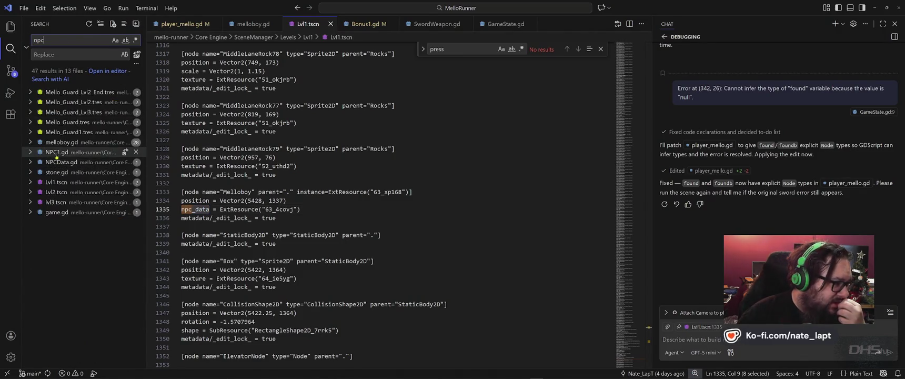
Open NPCData.gd and leave the Debugging chat conversation.
{"action": "left_click", "coordinate": [56, 161]}
{"action": "left_click", "coordinate": [68, 172]}
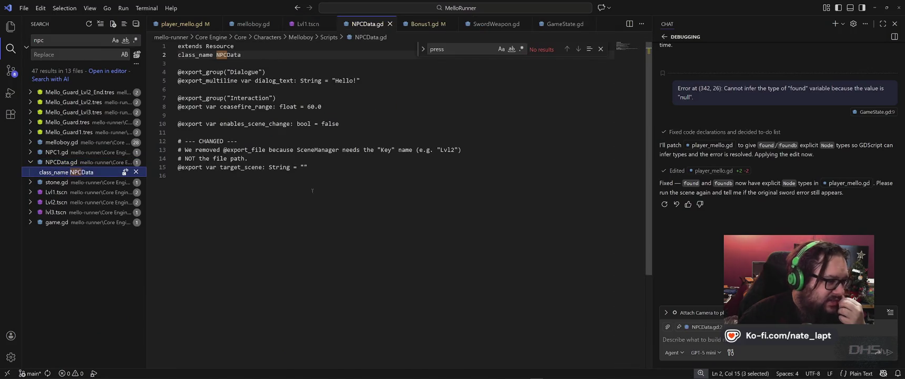
{"action": "left_click", "coordinate": [292, 218]}
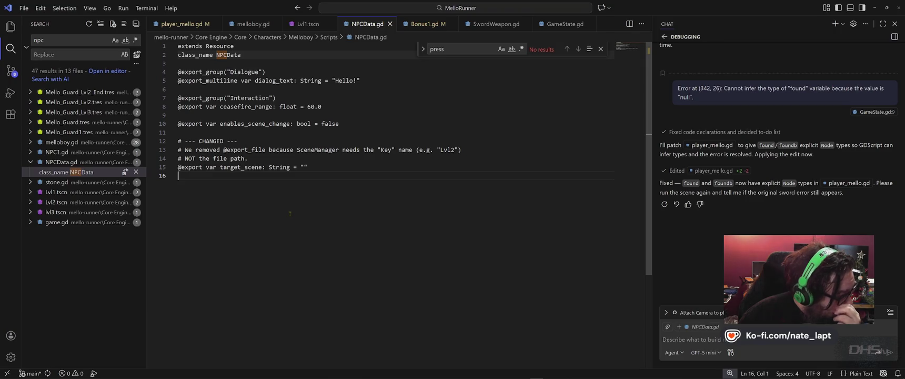
{"action": "mouse_move", "coordinate": [665, 56]}
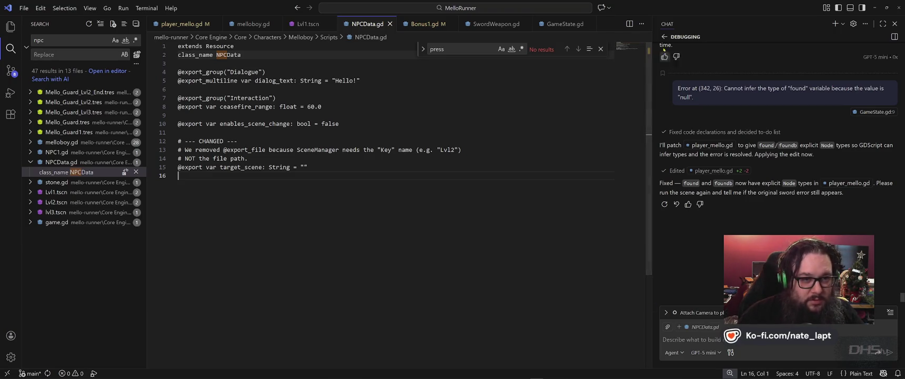
{"action": "left_click", "coordinate": [664, 36]}
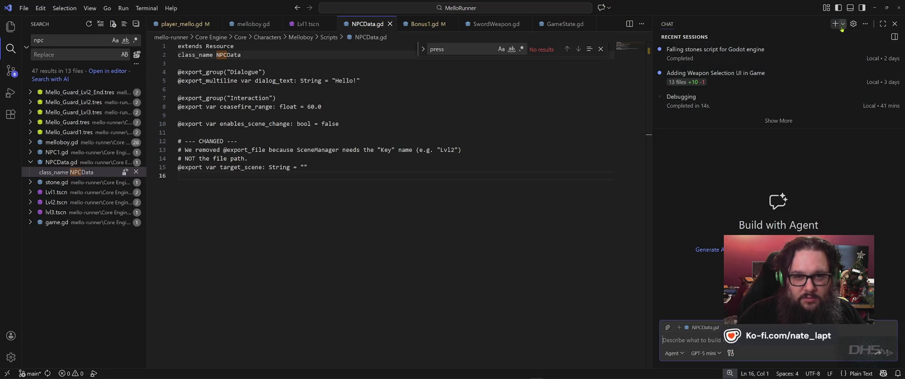
Start a New Chat in the side panel, discarding the editor-tab chat.
{"action": "left_click", "coordinate": [843, 27]}
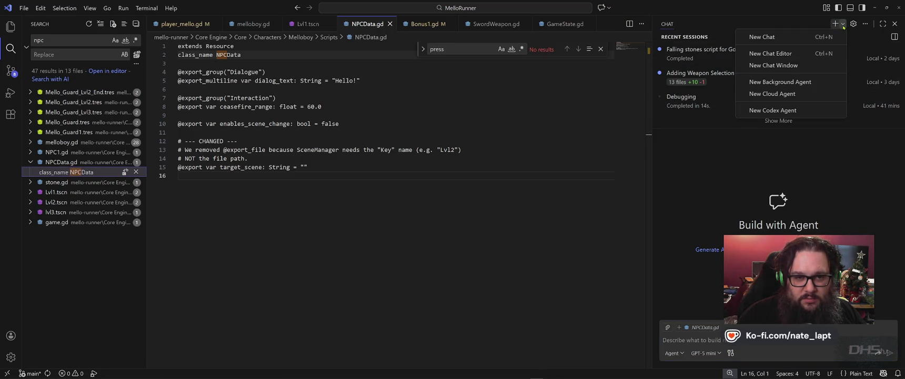
{"action": "left_click", "coordinate": [782, 55]}
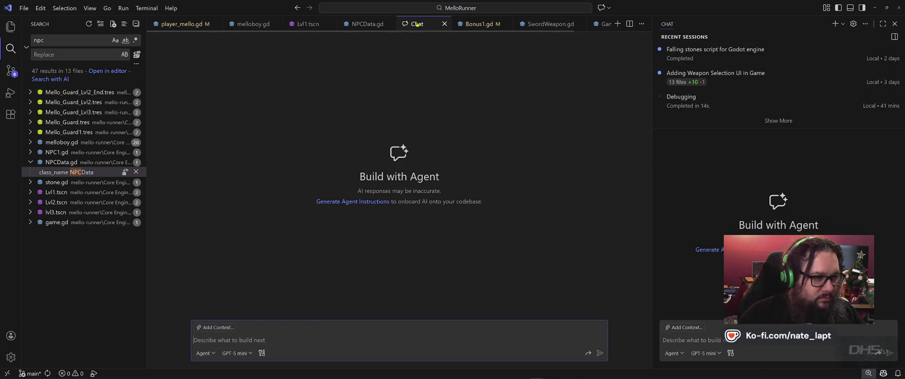
{"action": "left_click", "coordinate": [444, 24]}
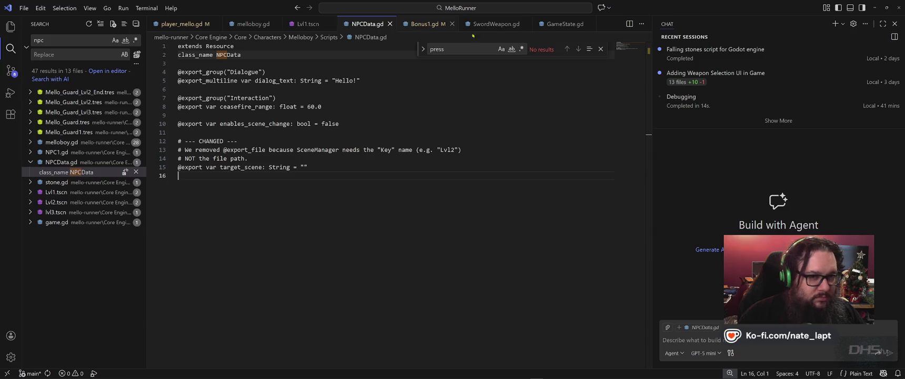
{"action": "left_click", "coordinate": [843, 24]}
{"action": "left_click", "coordinate": [762, 37]}
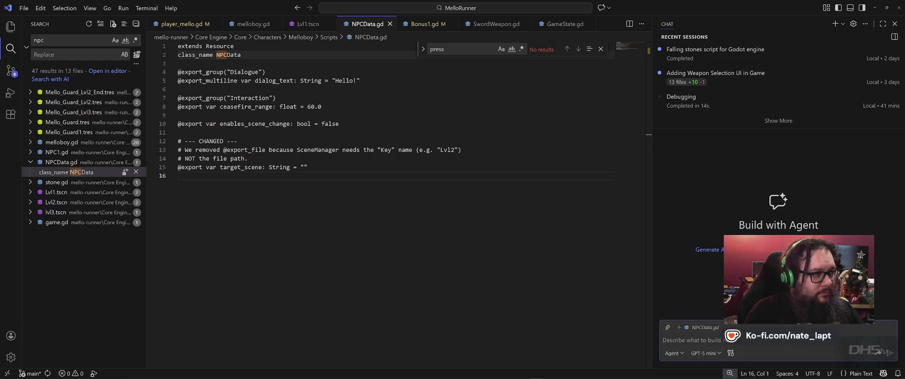
Ask the agent for an enable/disable option so NPCs don't trigger greedy mode when they shouldn't.
{"action": "type", "text": "Lets add an enable/disa"}
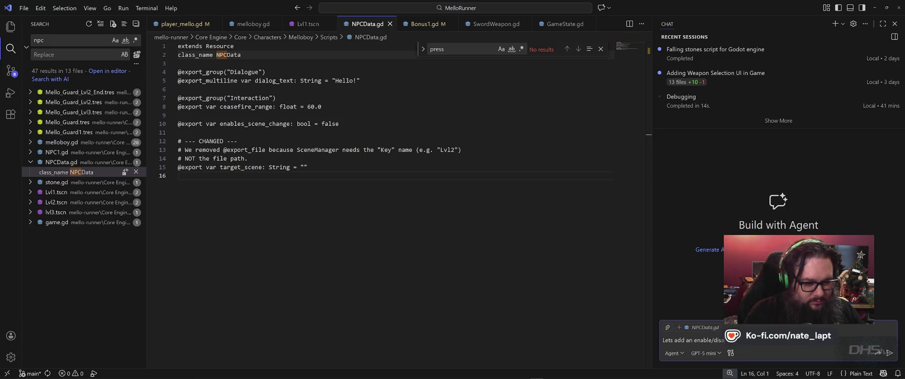
{"action": "type", "text": "tion so"}
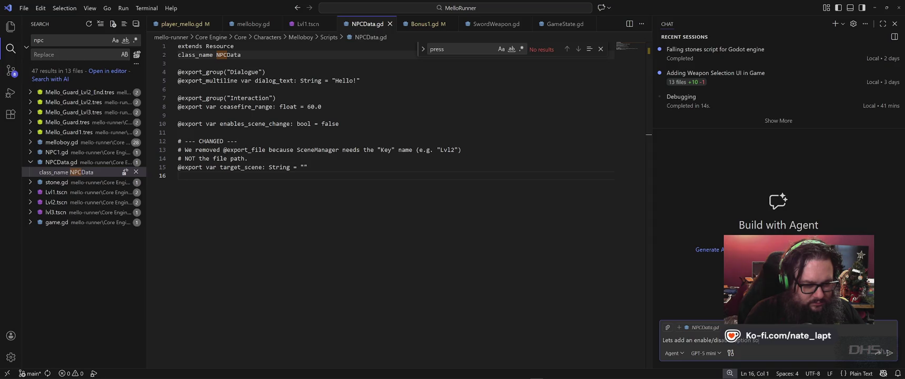
{"action": "type", "text": "NPC doesn't trigger gr"}
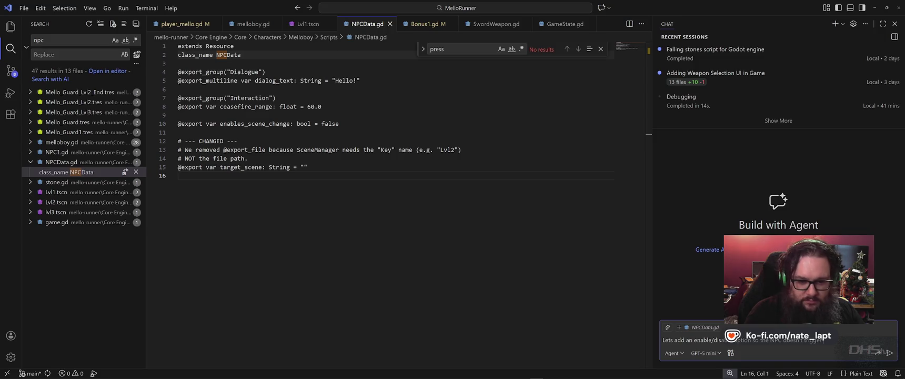
{"action": "type", "text": "eedy"}
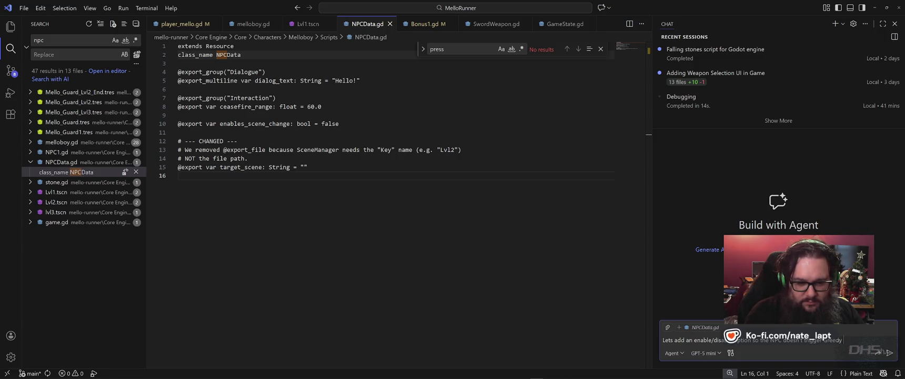
{"action": "type", "text": " wheney shou"}
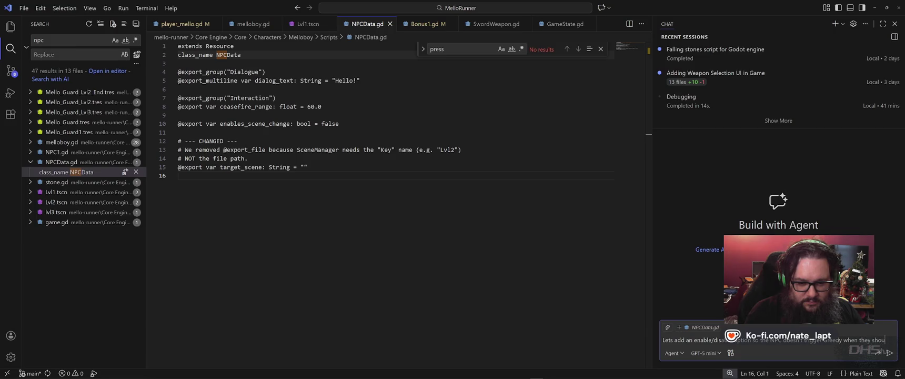
{"action": "type", "text": "ld never"}
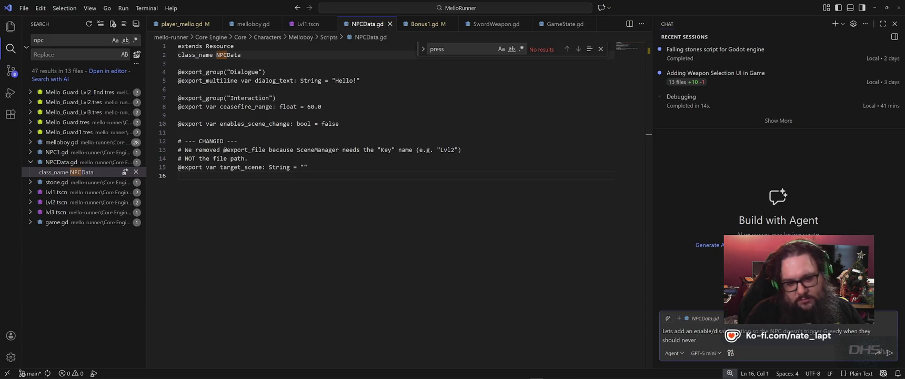
{"action": "type", "text": " show this option!"}
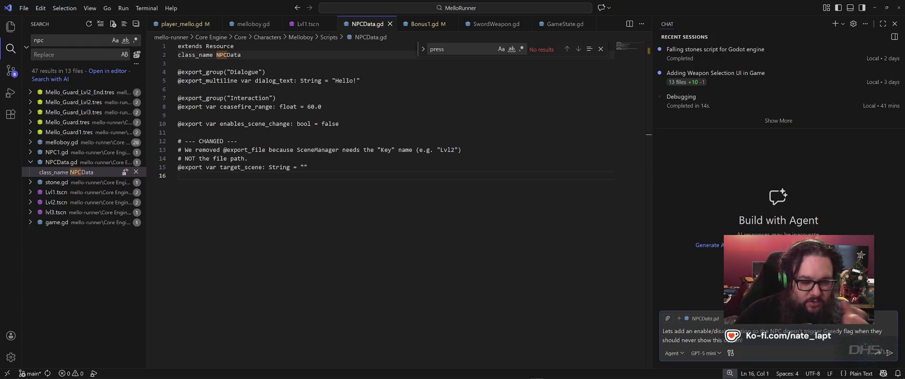
{"action": "key", "text": "Return"}
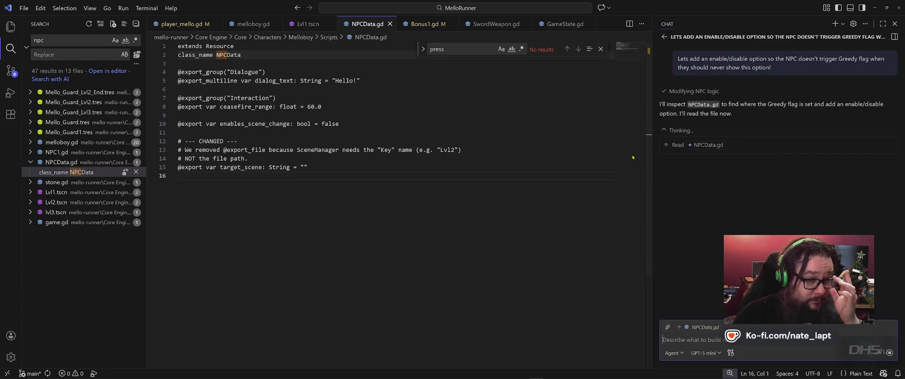
Dismiss the 'press' find widget, let the agent add allow_greedy_option, then return to Godot.
{"action": "left_click", "coordinate": [600, 49]}
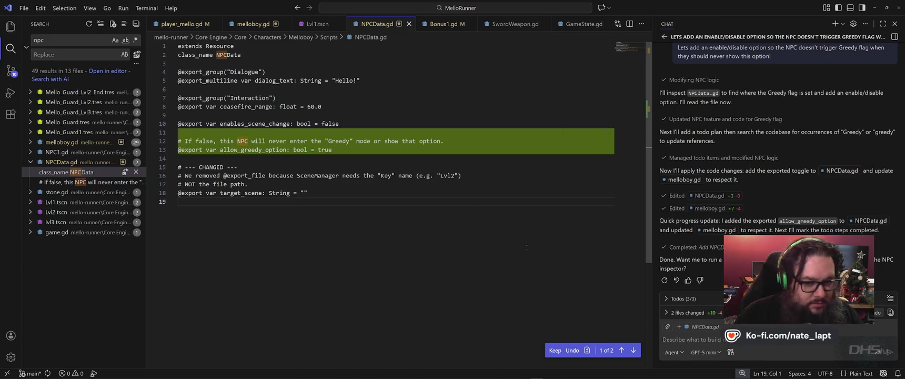
{"action": "key", "text": "alt+Tab"}
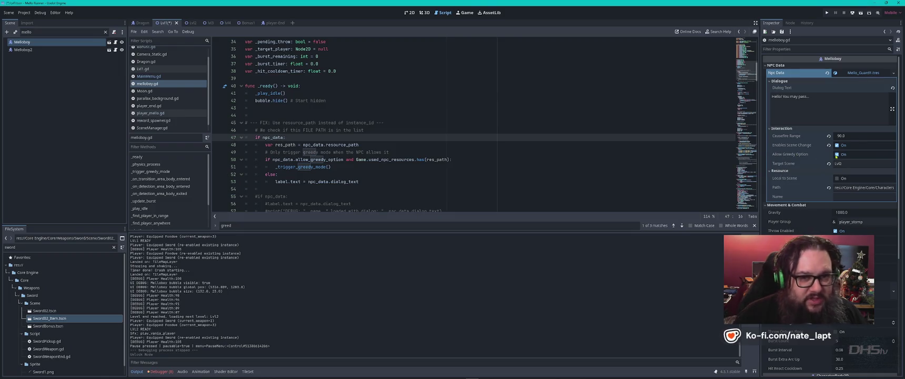
In the 2D view, uncheck Melloboy's Allow Greedy Option in the Inspector.
{"action": "left_click", "coordinate": [411, 14]}
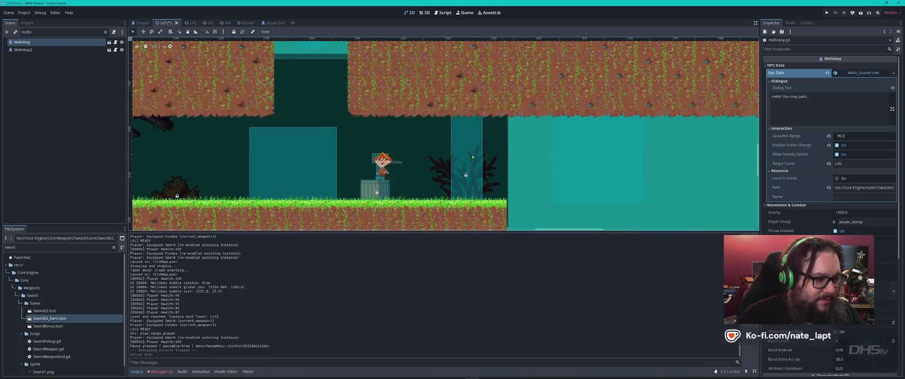
{"action": "left_click", "coordinate": [122, 43]}
{"action": "left_click", "coordinate": [122, 42]}
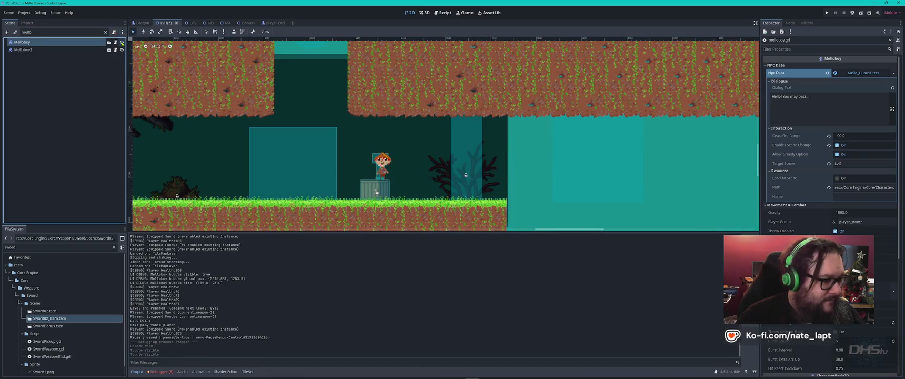
{"action": "left_click", "coordinate": [838, 155]}
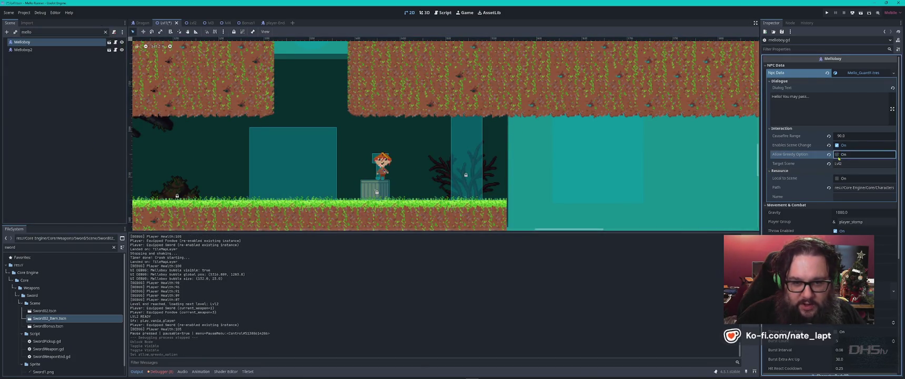
Save the Lvl1 scene with Ctrl+S and check NPCData.gd in the code editor.
{"action": "key", "text": "ctrl+s"}
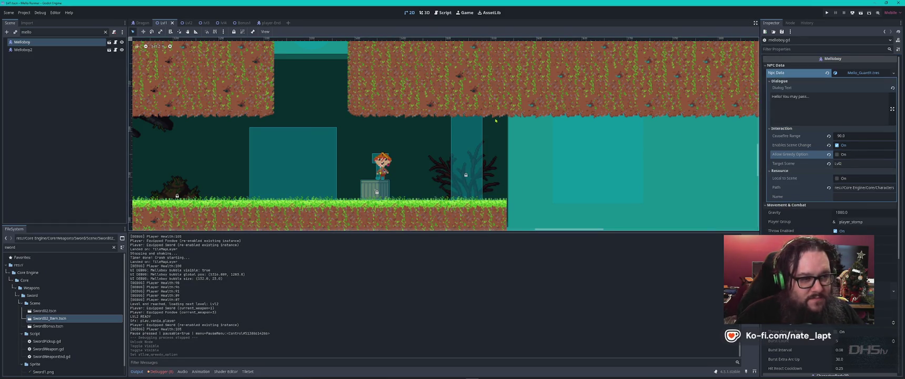
{"action": "key", "text": "alt+Tab"}
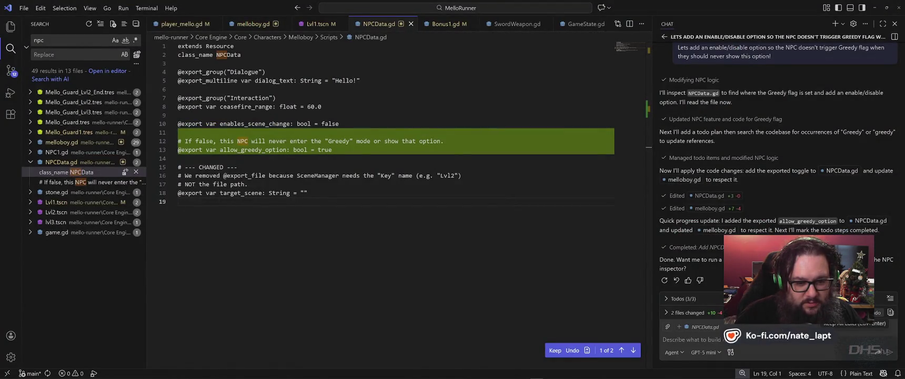
{"action": "key", "text": "alt+Tab"}
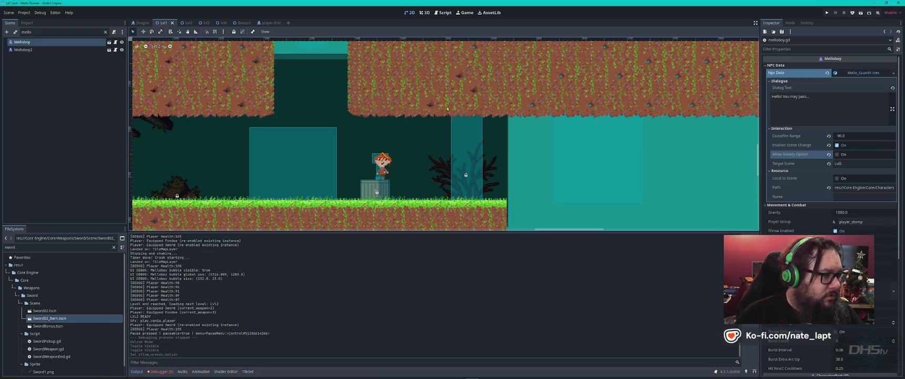
Run the project with F5 to launch the playtest.
{"action": "scroll", "coordinate": [382, 89], "scroll_direction": "down", "scroll_amount": 6}
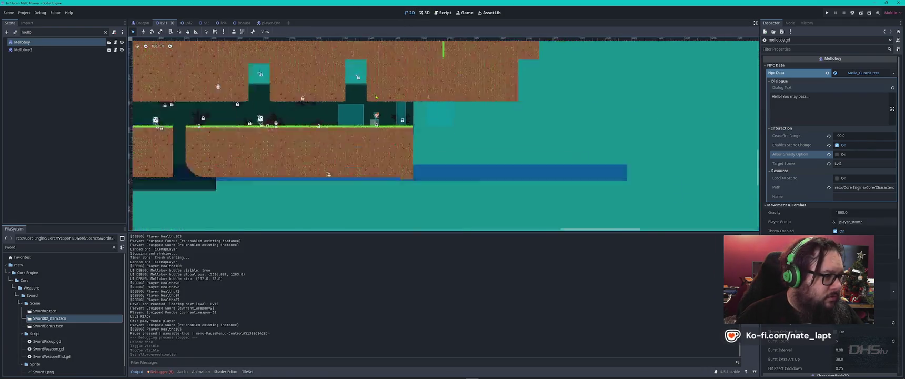
{"action": "scroll", "coordinate": [311, 81], "scroll_direction": "up", "scroll_amount": 3}
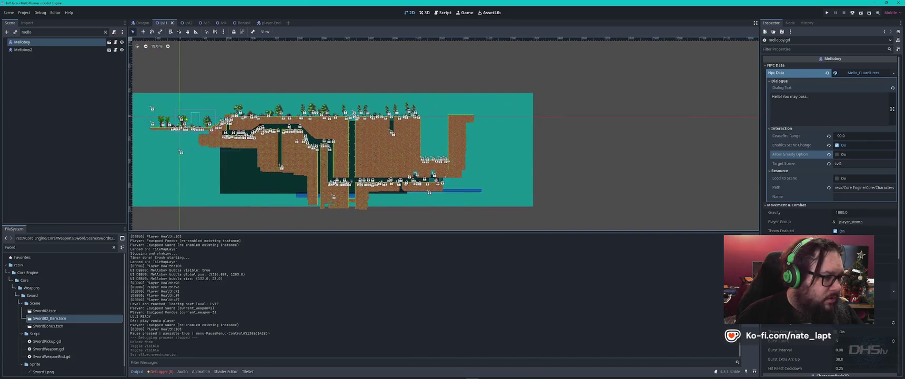
{"action": "scroll", "coordinate": [386, 154], "scroll_direction": "up", "scroll_amount": 5}
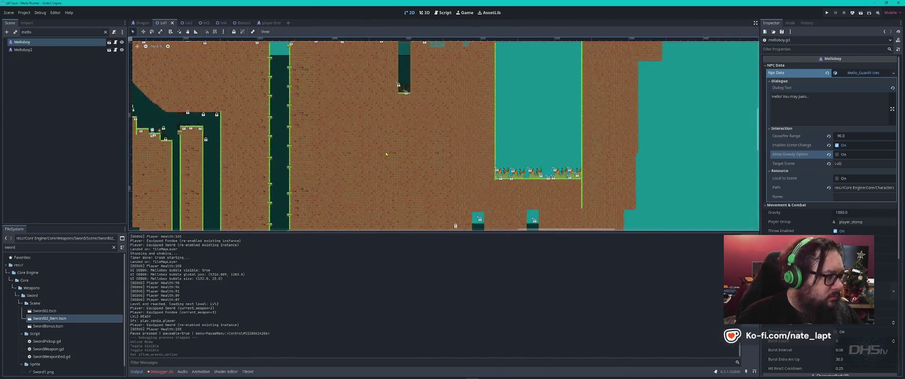
{"action": "key", "text": "F5"}
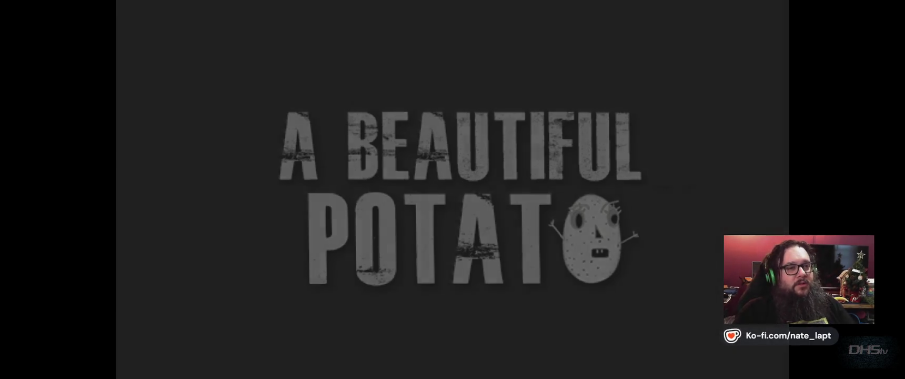
Start the game and advance right, grabbing the fork and climbing onto the upper ledge.
{"action": "key", "text": "Return"}
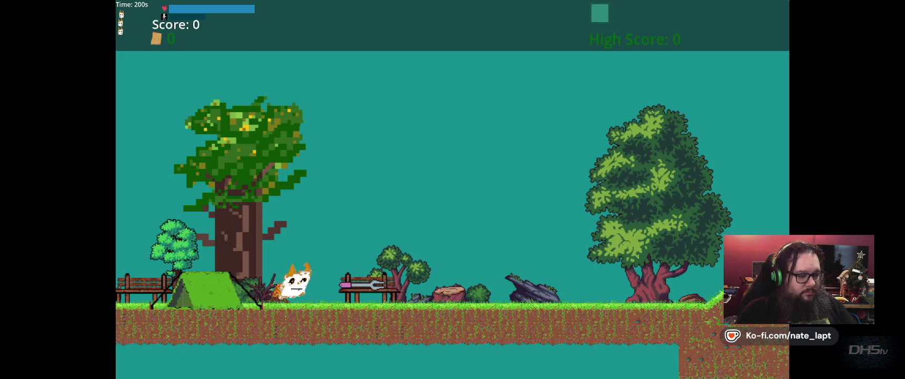
{"action": "key", "text": "Right"}
{"action": "key", "text": "space"}
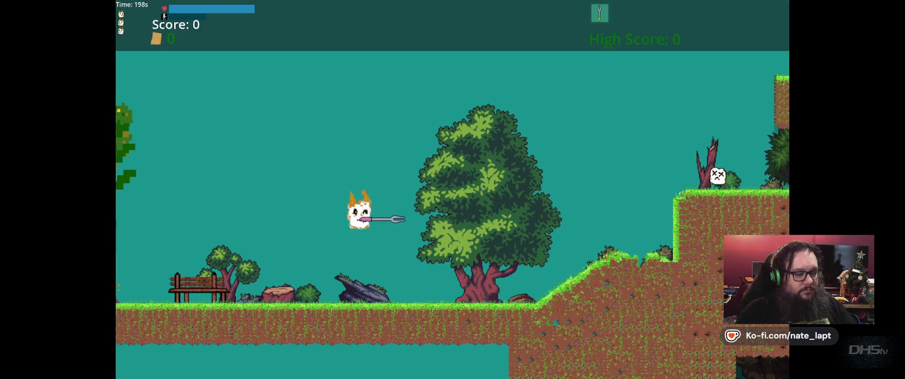
{"action": "key", "text": "Right"}
{"action": "key", "text": "space"}
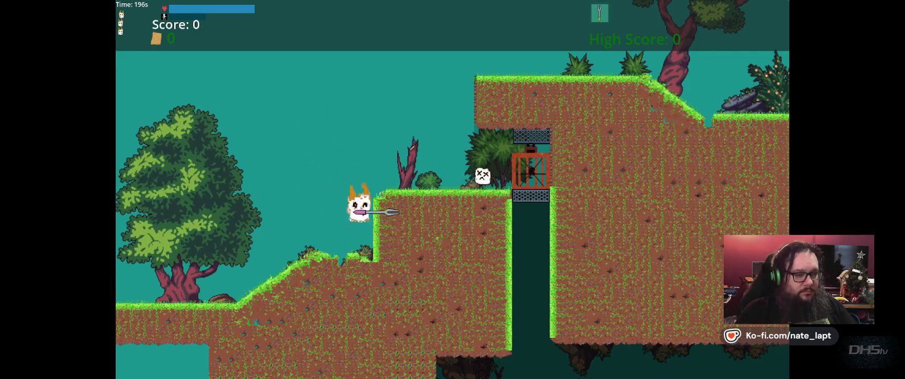
{"action": "key", "text": "Right"}
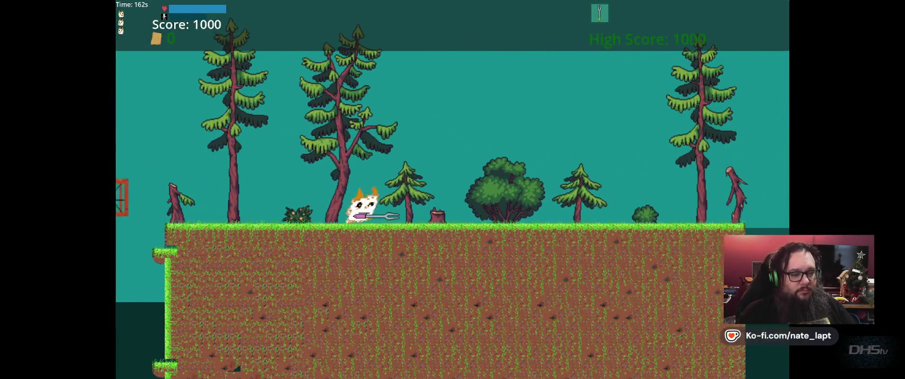
Jump the gap, run past the NPC into the night level, and defeat a villager.
{"action": "key", "text": "Right"}
{"action": "key", "text": "space"}
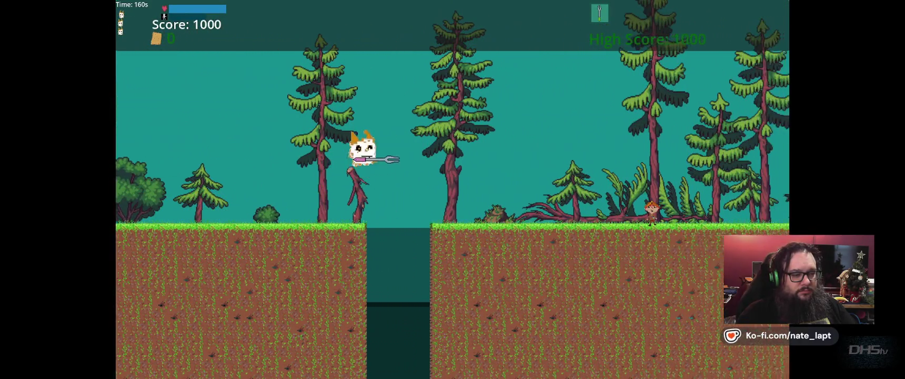
{"action": "key", "text": "Right"}
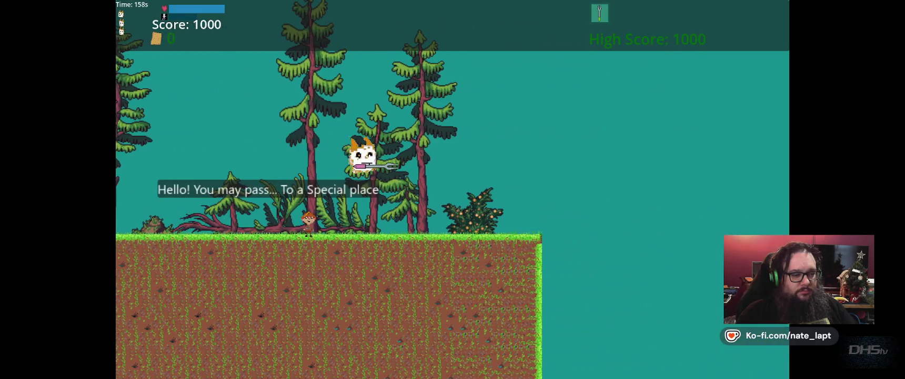
{"action": "key", "text": "Left"}
{"action": "key", "text": "space"}
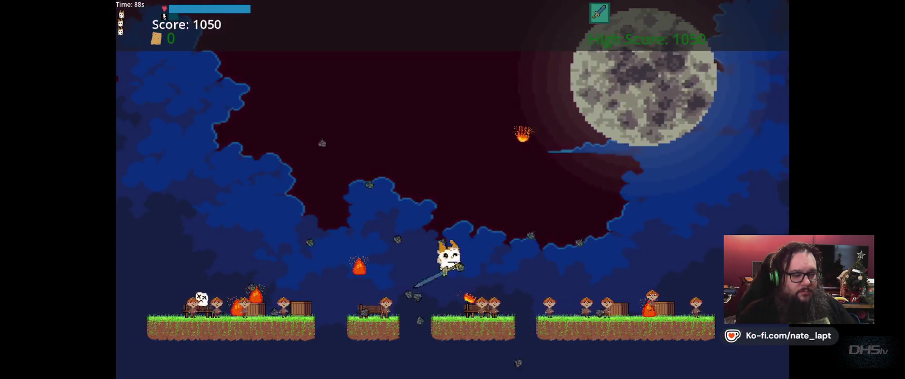
Plunge onto the middle platform, then strike a villager on the far-right platform.
{"action": "key", "text": "Right"}
{"action": "key", "text": "Down"}
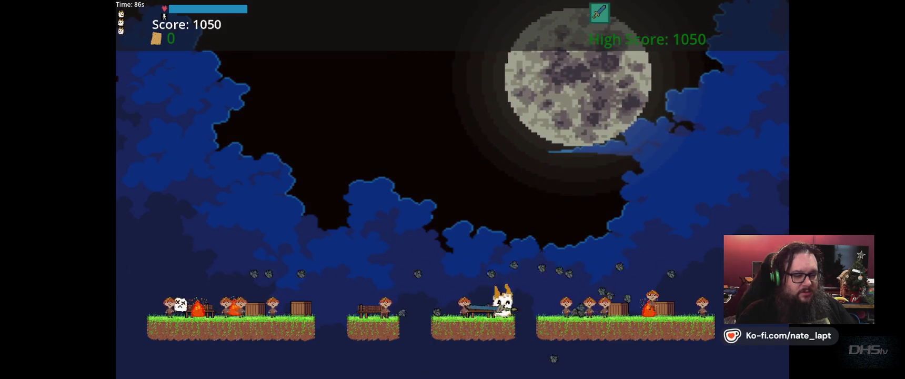
{"action": "key", "text": "space"}
{"action": "key", "text": "Right"}
{"action": "key", "text": "Down"}
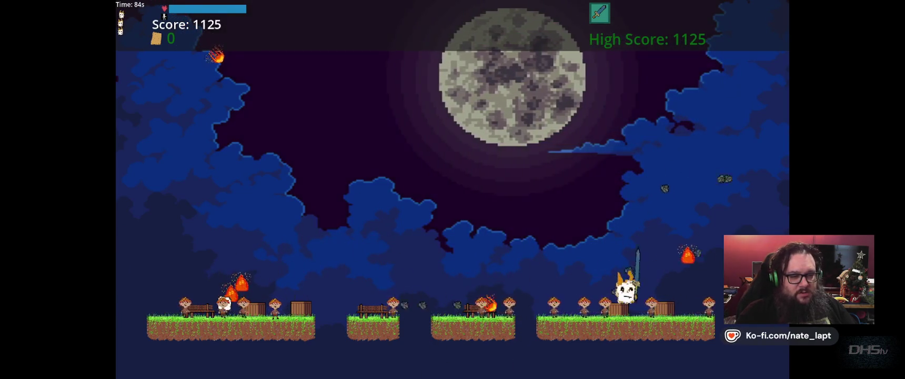
{"action": "key", "text": "space"}
Drift left and repeatedly plunge onto the villagers on the left platform.
{"action": "key", "text": "Left"}
{"action": "key", "text": "space"}
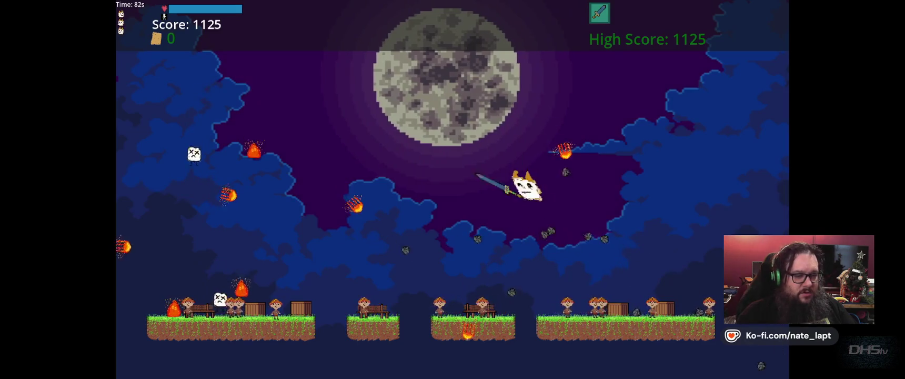
{"action": "key", "text": "Left"}
{"action": "key", "text": "Down"}
{"action": "key", "text": "space"}
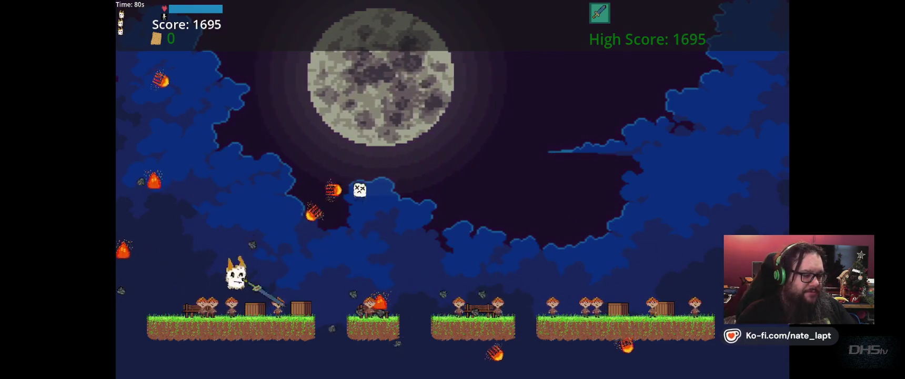
{"action": "key", "text": "space"}
{"action": "key", "text": "Down"}
{"action": "key", "text": "space"}
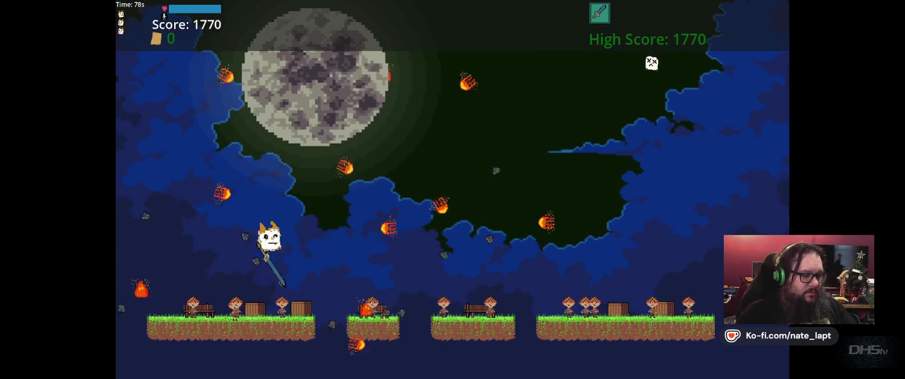
Keep jumping and plunging onto villagers until the score reaches 2405.
{"action": "key", "text": "space"}
{"action": "key", "text": "Right"}
{"action": "key", "text": "Down"}
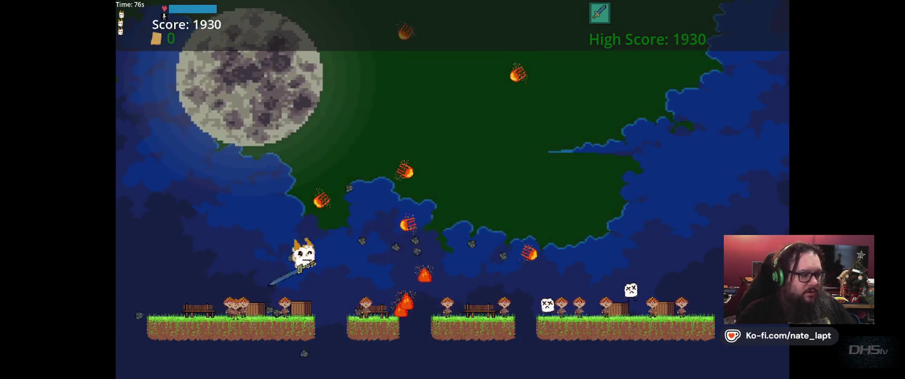
{"action": "key", "text": "space"}
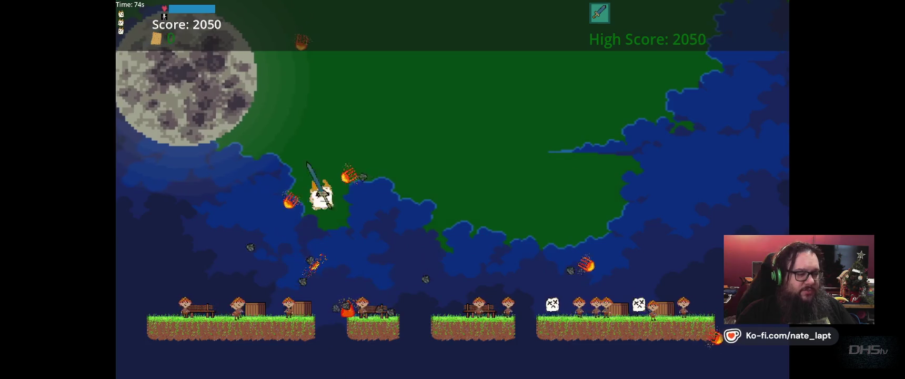
{"action": "key", "text": "Right"}
{"action": "key", "text": "Right"}
{"action": "key", "text": "space"}
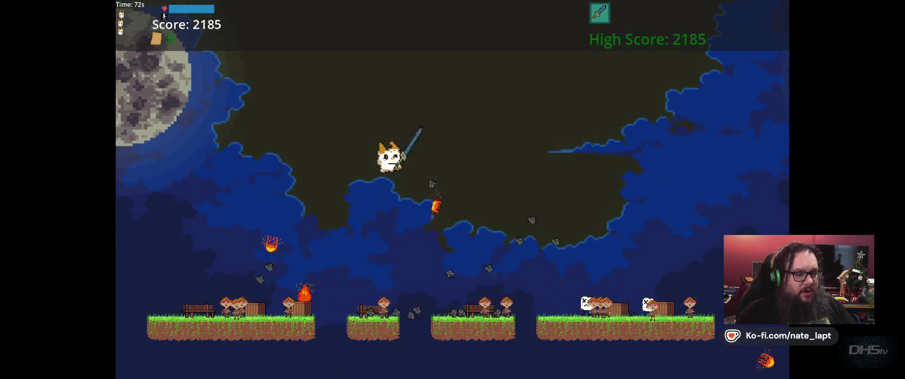
{"action": "key", "text": "Down"}
{"action": "key", "text": "space"}
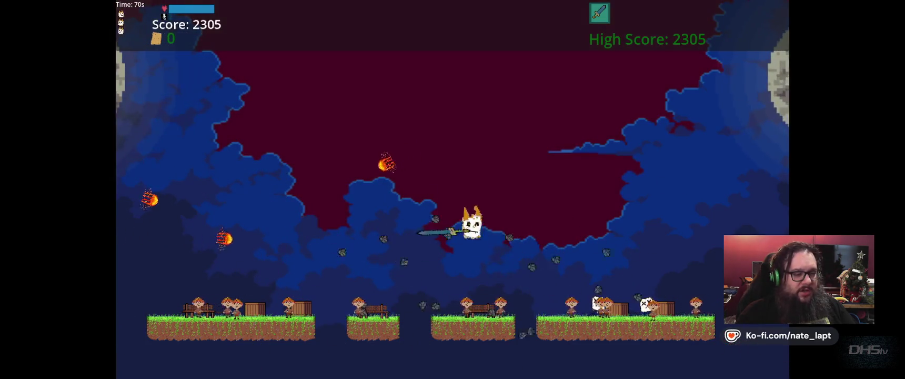
{"action": "key", "text": "Up"}
{"action": "key", "text": "Down"}
{"action": "key", "text": "space"}
{"action": "key", "text": "Left"}
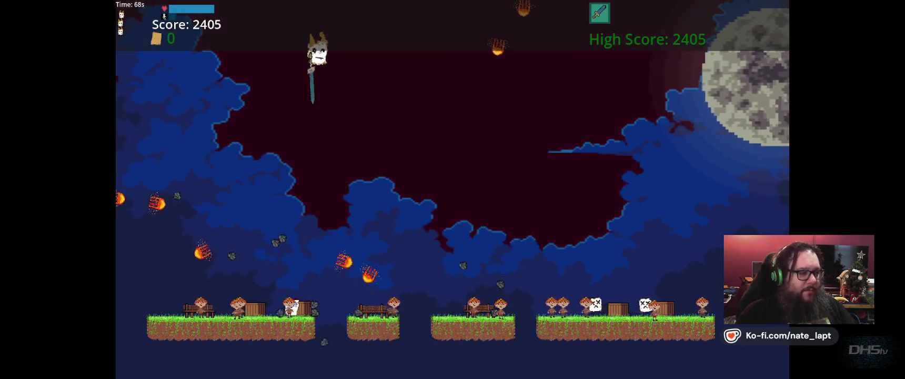
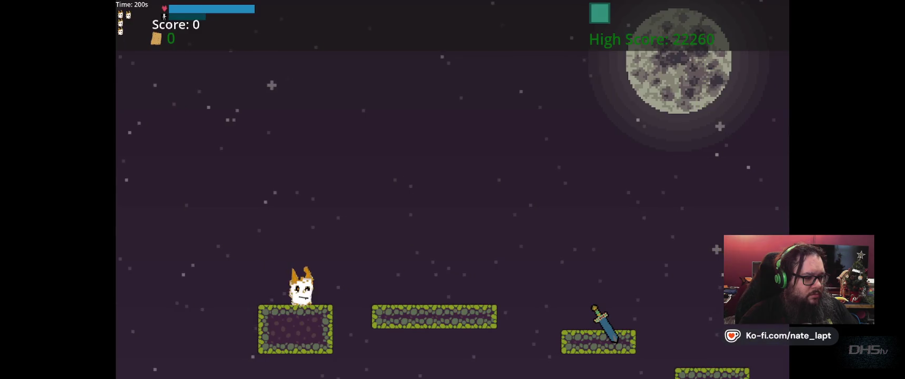
Choose Exit in the game's pause menu to close it and return to the editor.
{"action": "key", "text": "Down"}
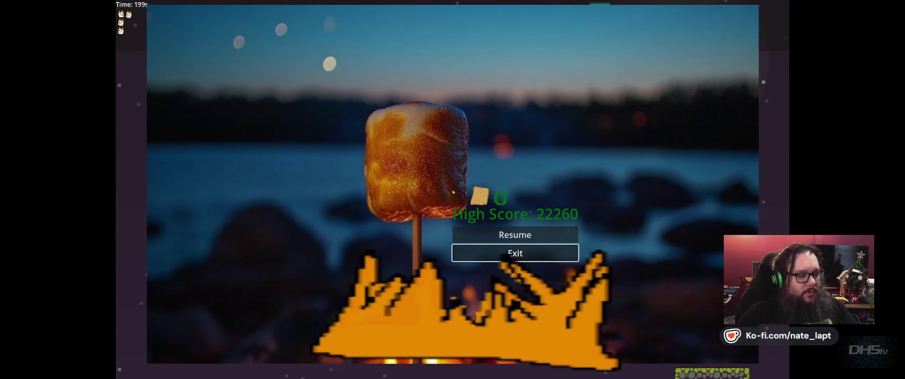
{"action": "key", "text": "Return"}
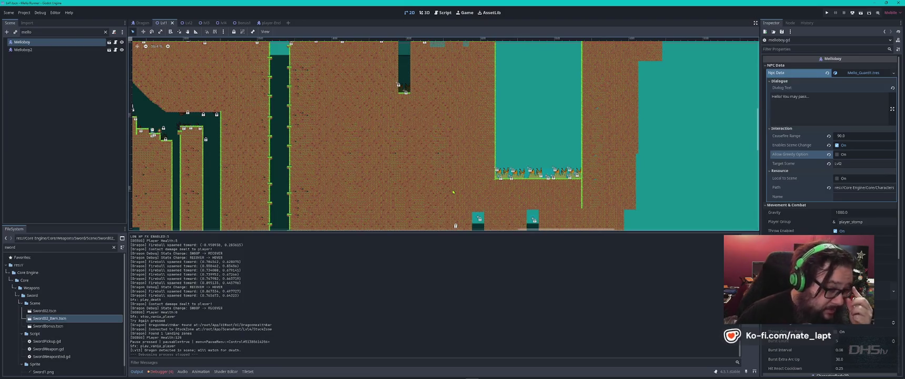
Zoom around the Lvl1 level, then show the Debugger's four errors, including the missing Player/Camera2D node.
{"action": "scroll", "coordinate": [529, 179], "scroll_direction": "up", "scroll_amount": 6}
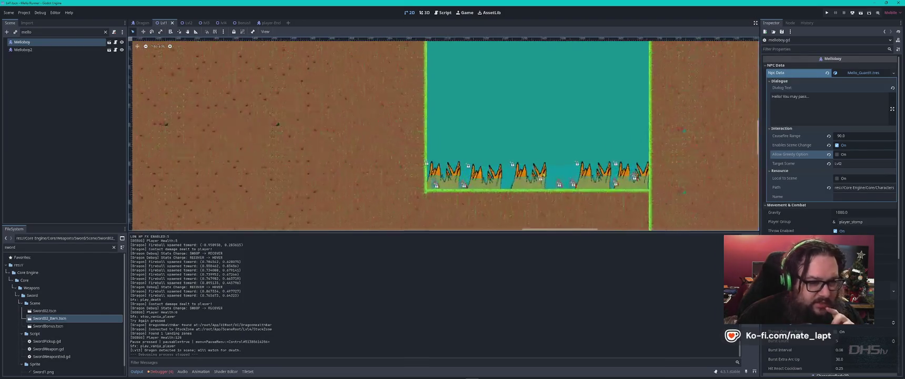
{"action": "scroll", "coordinate": [547, 137], "scroll_direction": "down", "scroll_amount": 6}
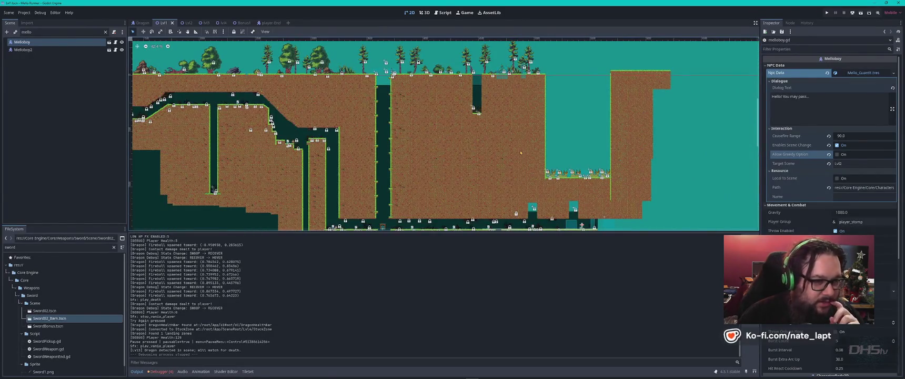
{"action": "scroll", "coordinate": [526, 145], "scroll_direction": "up", "scroll_amount": 2}
{"action": "scroll", "coordinate": [534, 132], "scroll_direction": "down", "scroll_amount": 2}
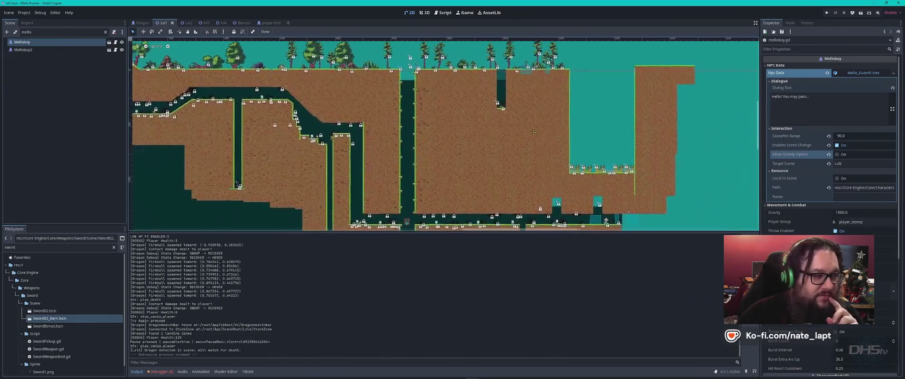
{"action": "scroll", "coordinate": [534, 132], "scroll_direction": "down", "scroll_amount": 3}
{"action": "scroll", "coordinate": [535, 144], "scroll_direction": "up", "scroll_amount": 1}
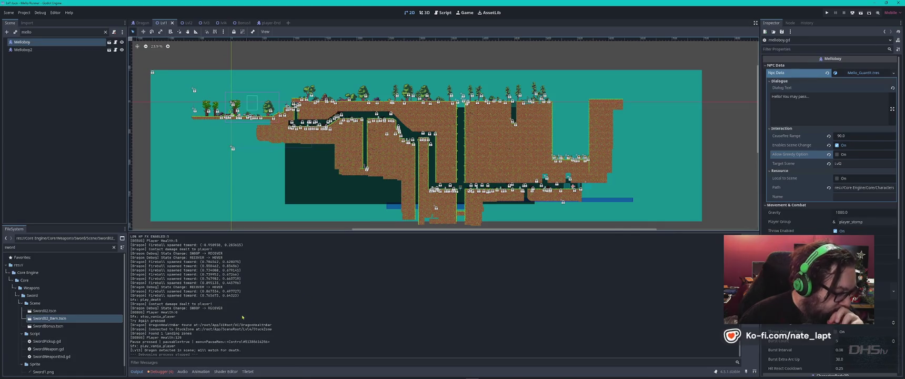
{"action": "left_click", "coordinate": [160, 371]}
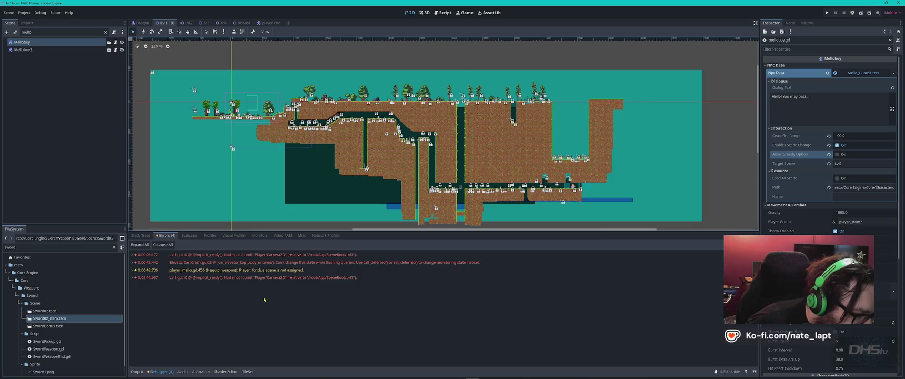
Open the scripts behind the elevator cart and fondue_scene errors, then find where fondue_scene is declared.
{"action": "double_click", "coordinate": [258, 262]}
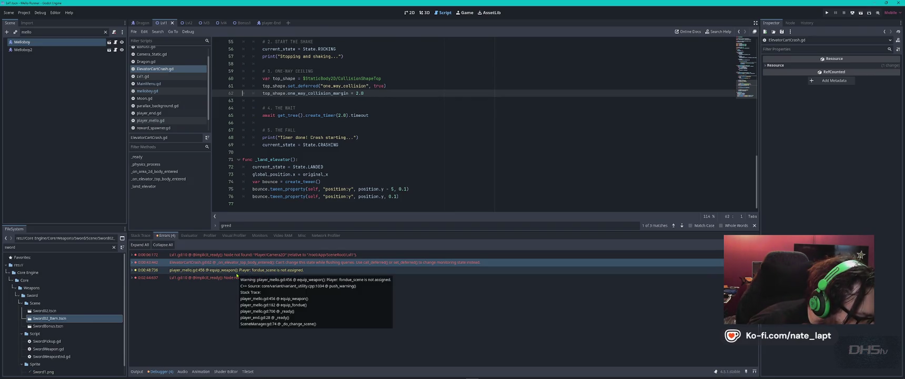
{"action": "double_click", "coordinate": [237, 272]}
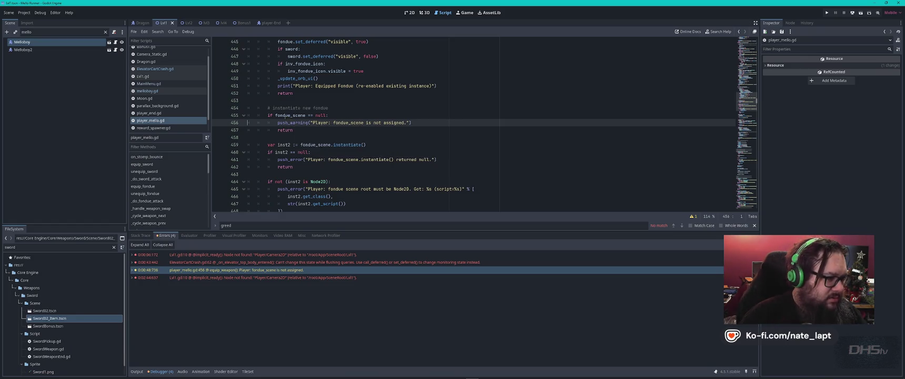
{"action": "double_click", "coordinate": [290, 115]}
{"action": "key", "text": "ctrl+f"}
{"action": "key", "text": "shift+Return"}
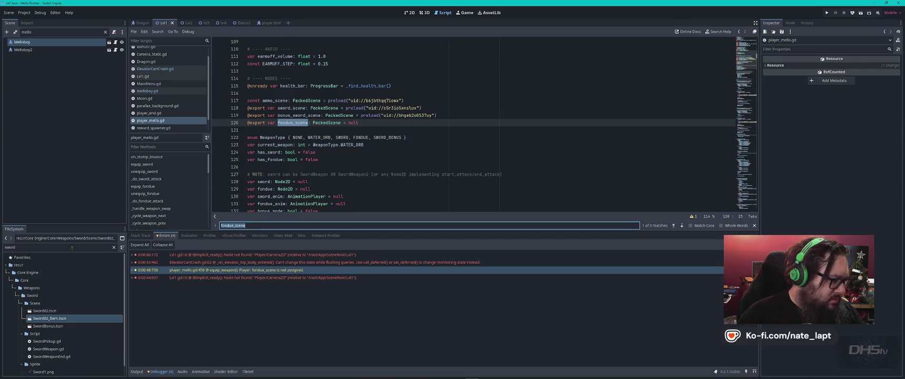
Filter FileSystem by 'fondue' and open FonduePickup.gd, then FondueWeapon.gd.
{"action": "double_click", "coordinate": [71, 248]}
{"action": "type", "text": "fondue"}
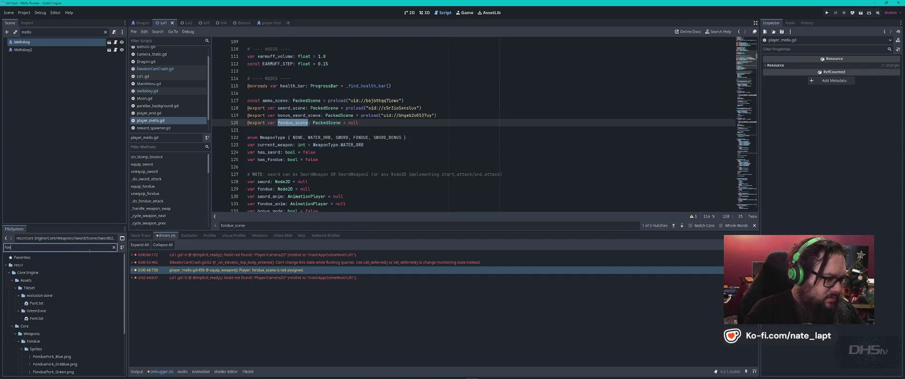
{"action": "scroll", "coordinate": [83, 316], "scroll_direction": "down", "scroll_amount": 2}
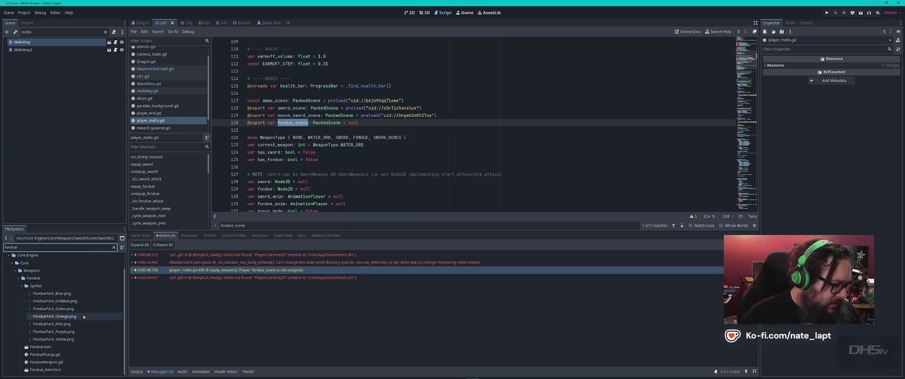
{"action": "double_click", "coordinate": [52, 355]}
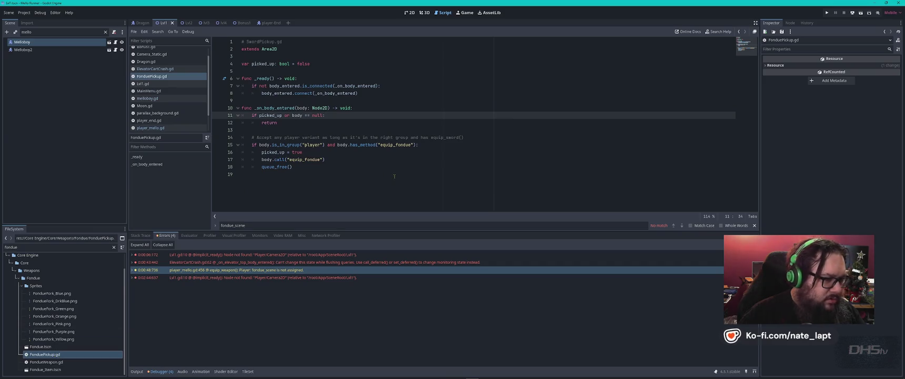
{"action": "double_click", "coordinate": [46, 362]}
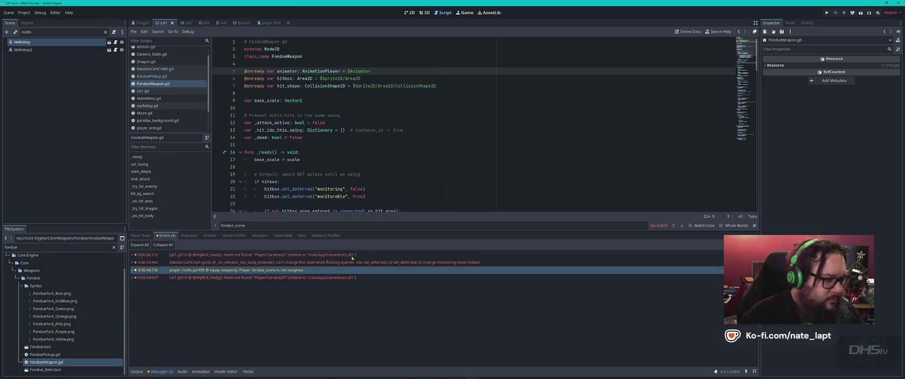
{"action": "scroll", "coordinate": [422, 178], "scroll_direction": "down", "scroll_amount": 8}
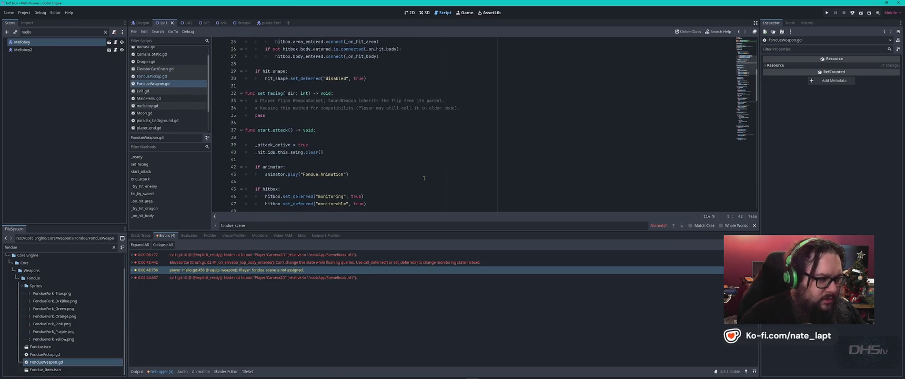
{"action": "scroll", "coordinate": [424, 178], "scroll_direction": "up", "scroll_amount": 8}
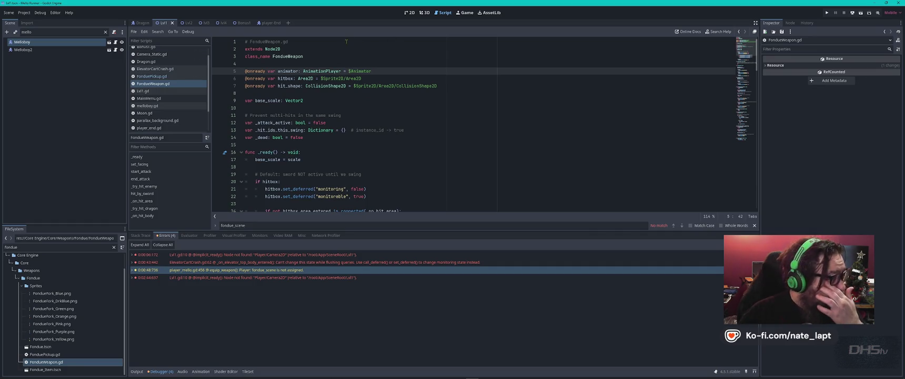
Select the Lvl1 root node and close the Dragon scene.
{"action": "left_click", "coordinate": [106, 32]}
{"action": "scroll", "coordinate": [120, 45], "scroll_direction": "up", "scroll_amount": 1}
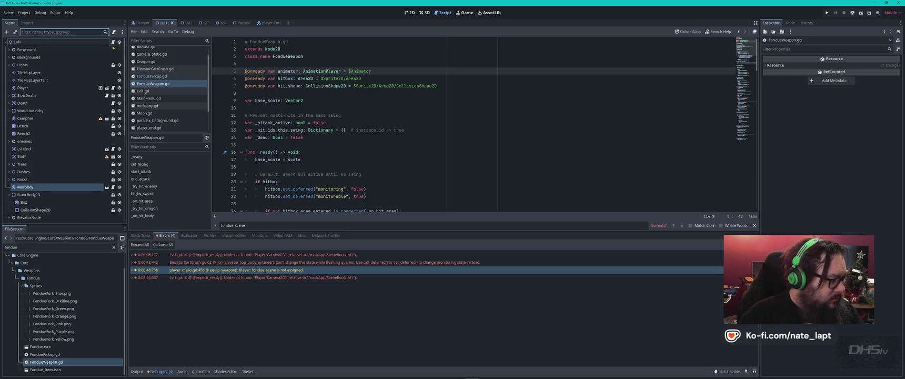
{"action": "left_click", "coordinate": [105, 41]}
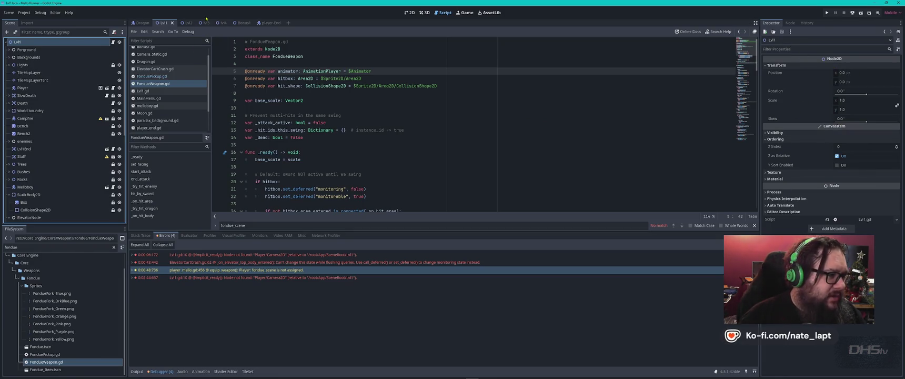
{"action": "middle_click", "coordinate": [141, 23]}
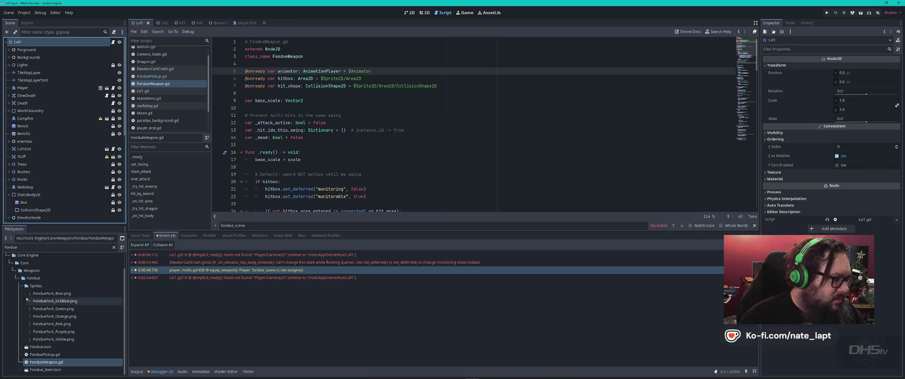
Filter FileSystem by 'player', open player-Mello.tscn, and open its assigned Fondue Scene resource.
{"action": "double_click", "coordinate": [42, 247]}
{"action": "type", "text": "player"}
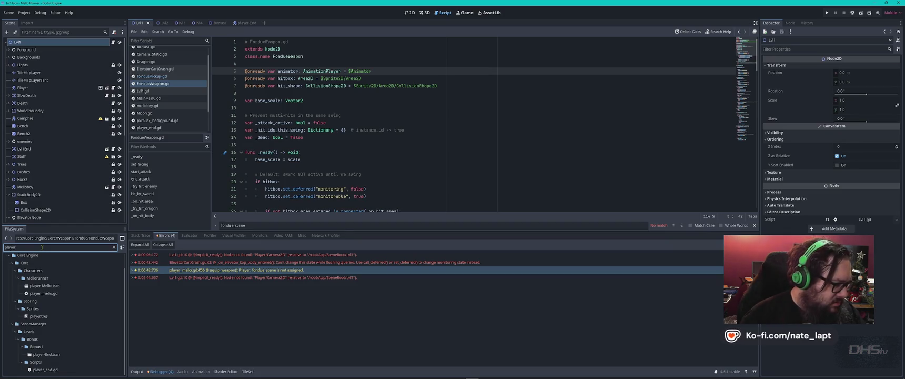
{"action": "double_click", "coordinate": [42, 286]}
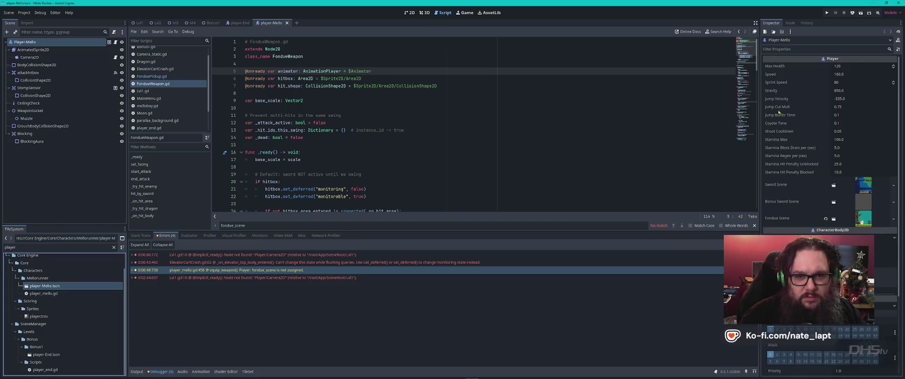
{"action": "scroll", "coordinate": [794, 207], "scroll_direction": "down", "scroll_amount": 3}
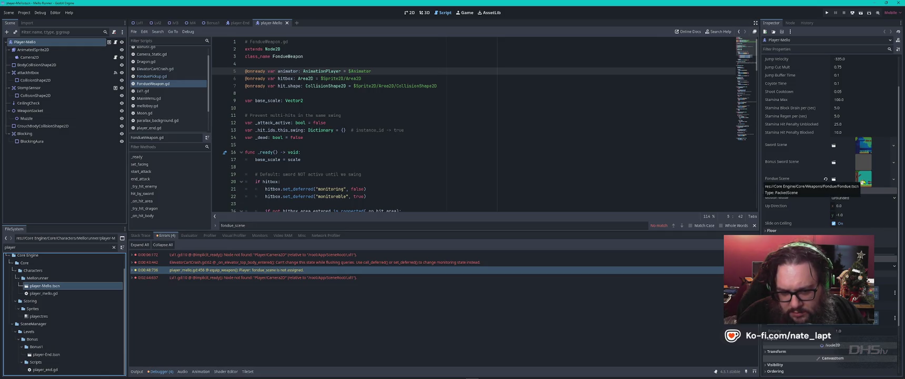
{"action": "scroll", "coordinate": [875, 105], "scroll_direction": "down", "scroll_amount": 5}
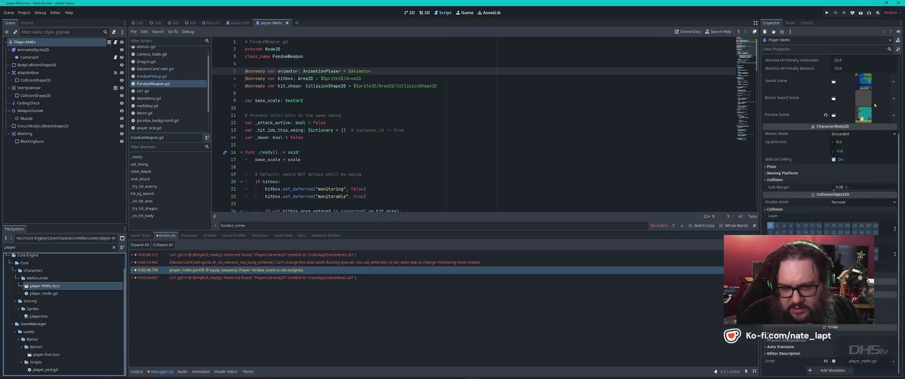
{"action": "left_click", "coordinate": [834, 115]}
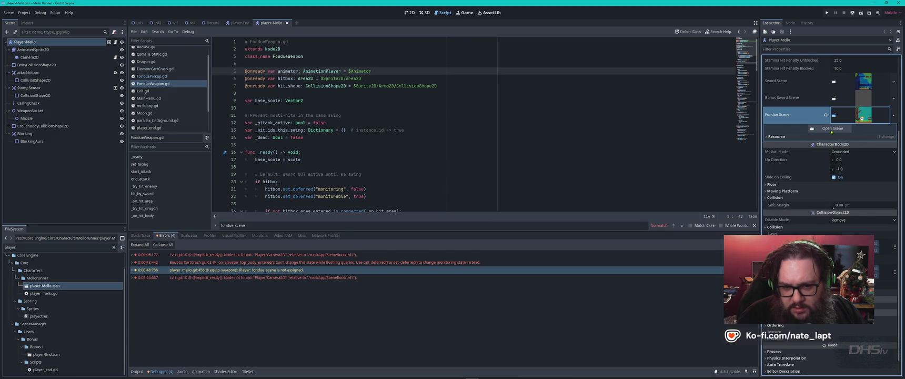
View the Fondue fork sprite in 2D with its root node selected, then return to player-Mello.
{"action": "left_click", "coordinate": [409, 12]}
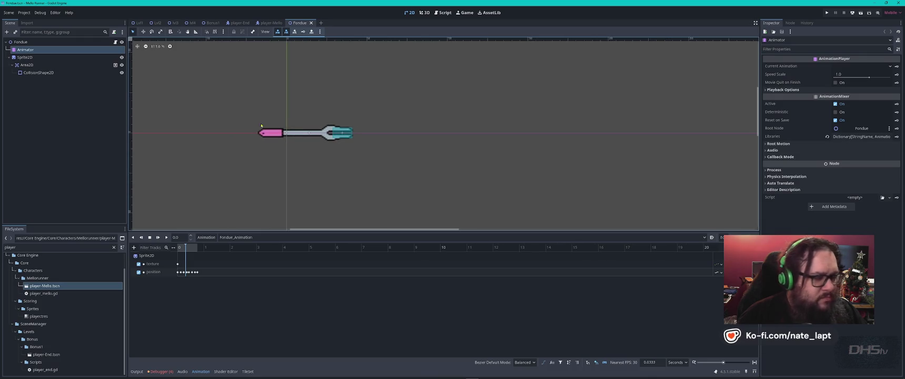
{"action": "left_click", "coordinate": [21, 42]}
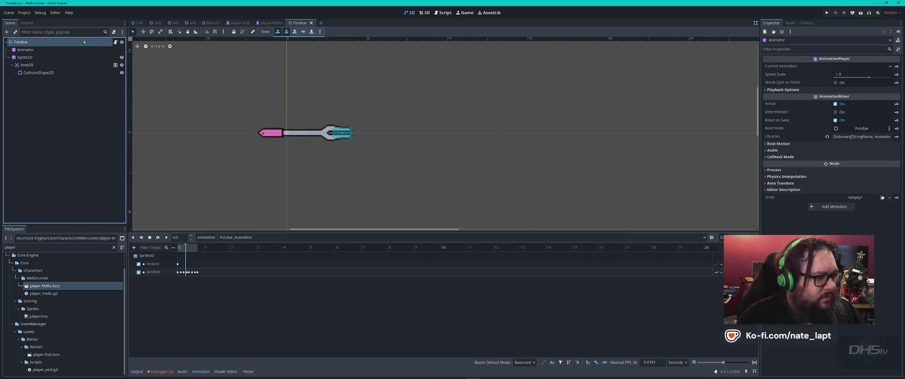
{"action": "left_click", "coordinate": [253, 23]}
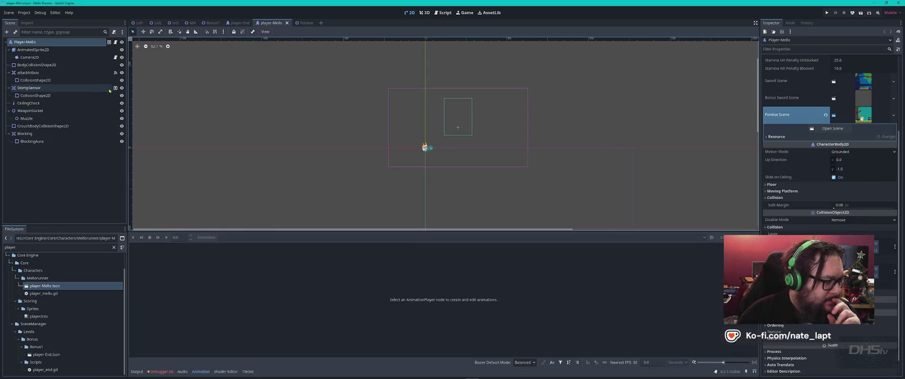
Inspect the Muzzle, WeaponSocket and BlockingAura nodes of the player-Mello scene.
{"action": "left_click", "coordinate": [30, 118]}
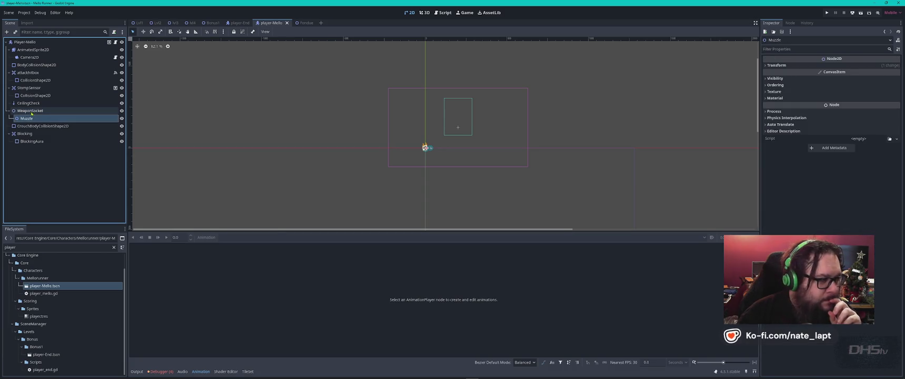
{"action": "left_click", "coordinate": [33, 111]}
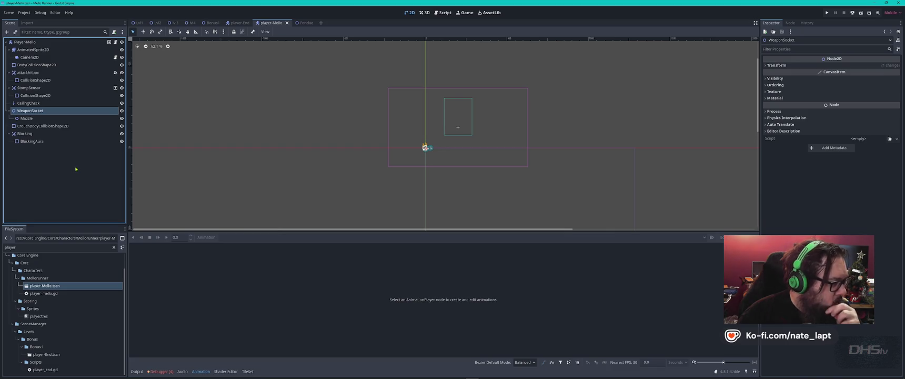
{"action": "left_click", "coordinate": [35, 140]}
{"action": "scroll", "coordinate": [394, 142], "scroll_direction": "up", "scroll_amount": 4}
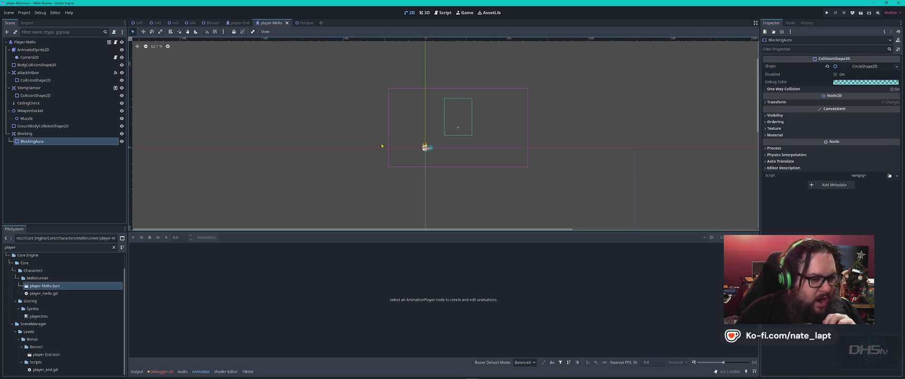
{"action": "scroll", "coordinate": [501, 152], "scroll_direction": "up", "scroll_amount": 6}
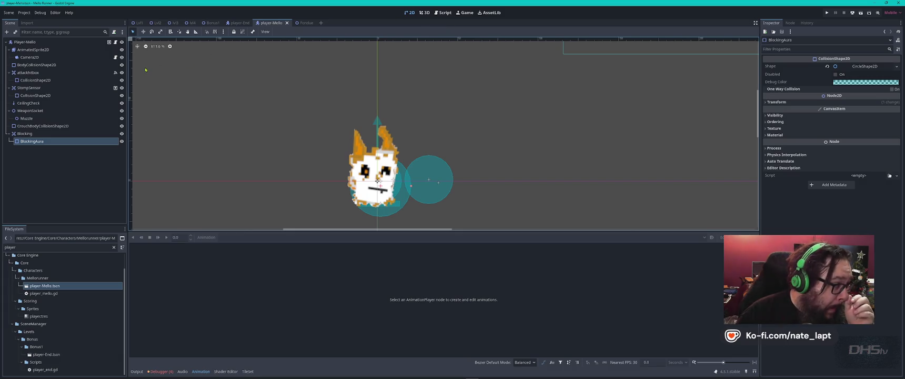
Hide and re-show the AnimatedSprite2D to check collision circles, save, and switch to Fondue.
{"action": "left_click", "coordinate": [121, 50]}
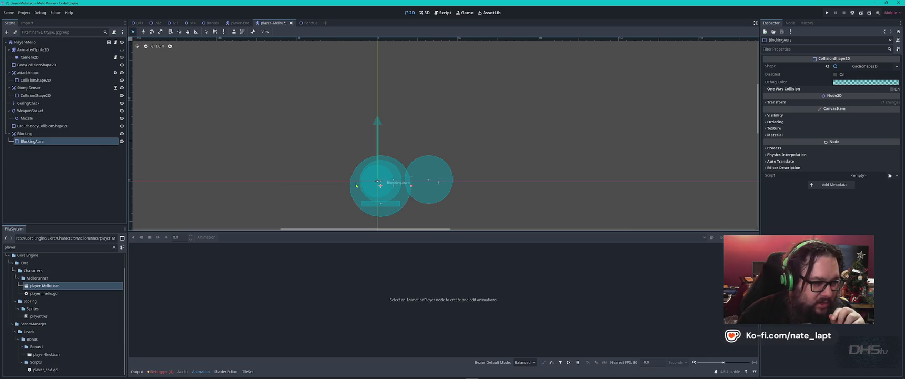
{"action": "left_click", "coordinate": [122, 49]}
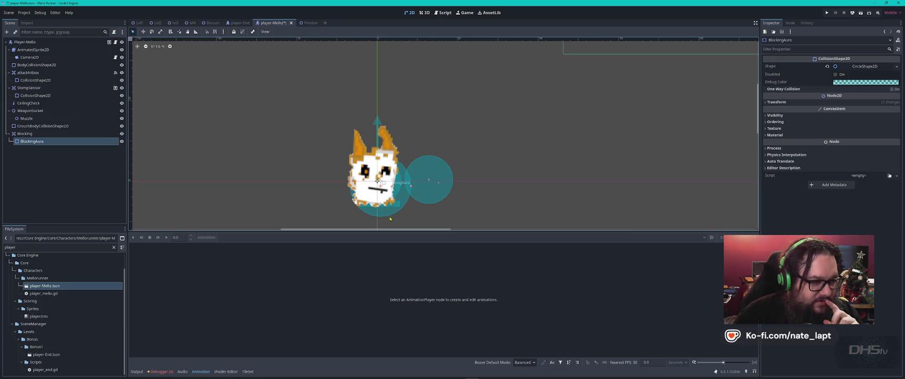
{"action": "left_click", "coordinate": [122, 49]}
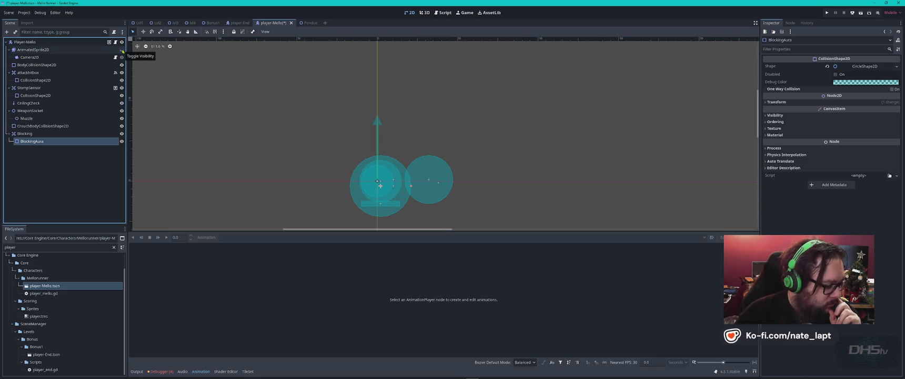
{"action": "left_click", "coordinate": [122, 50]}
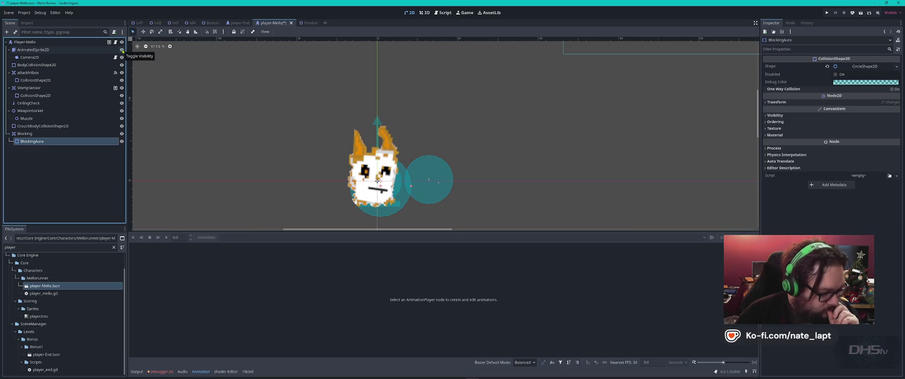
{"action": "key", "text": "ctrl+s"}
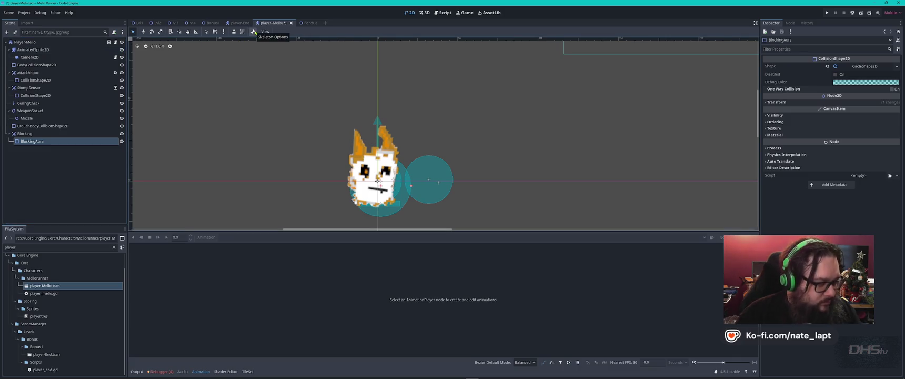
{"action": "left_click", "coordinate": [302, 23]}
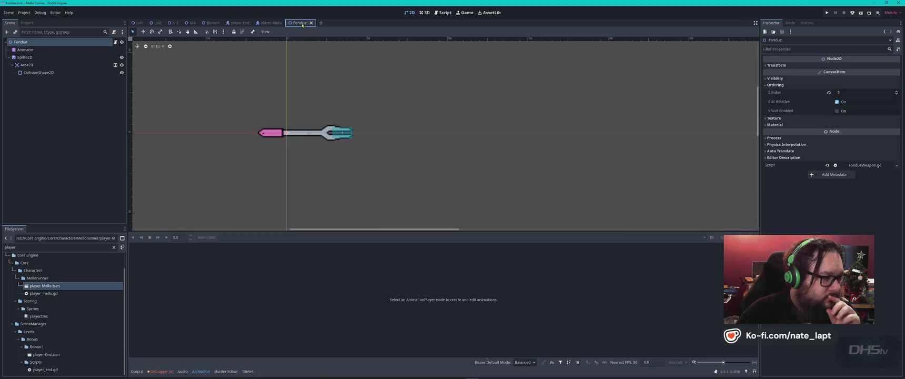
Open player_mello.gd from the fondue_scene warning in Errors and search it for 'pack'.
{"action": "left_click", "coordinate": [161, 371]}
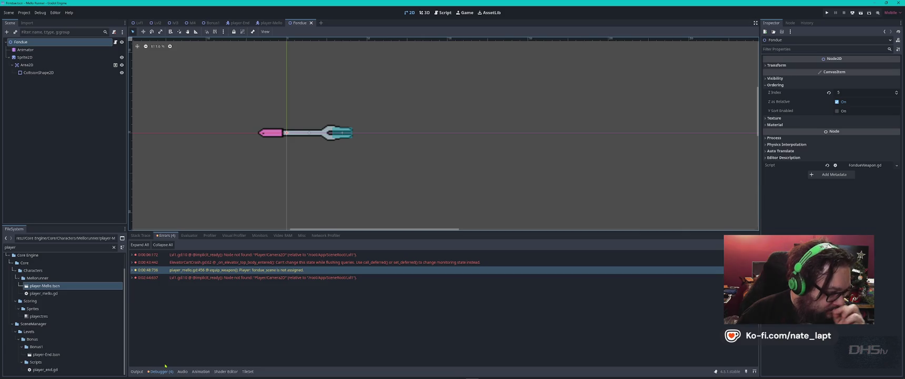
{"action": "left_click", "coordinate": [239, 272]}
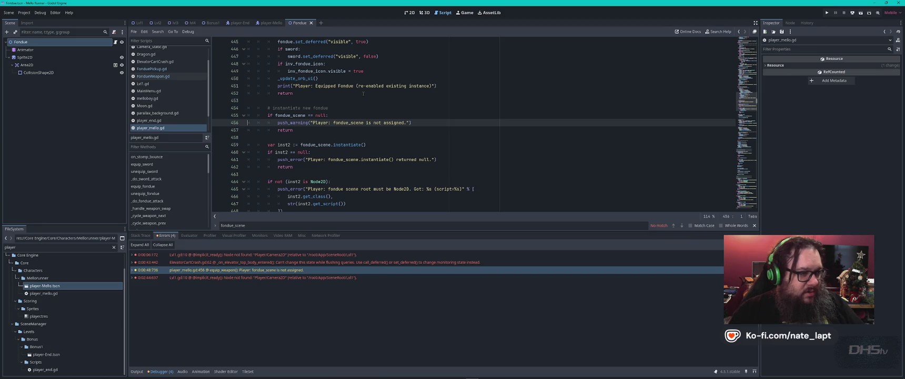
{"action": "mouse_move", "coordinate": [297, 116]}
{"action": "scroll", "coordinate": [298, 117], "scroll_direction": "up", "scroll_amount": 3}
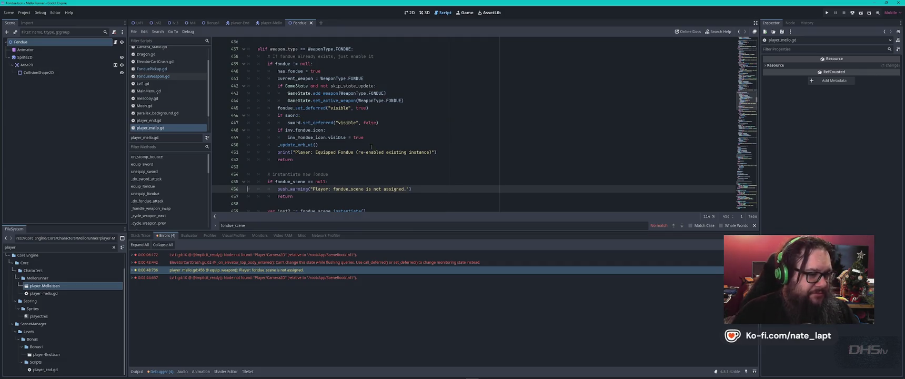
{"action": "scroll", "coordinate": [366, 145], "scroll_direction": "down", "scroll_amount": 6}
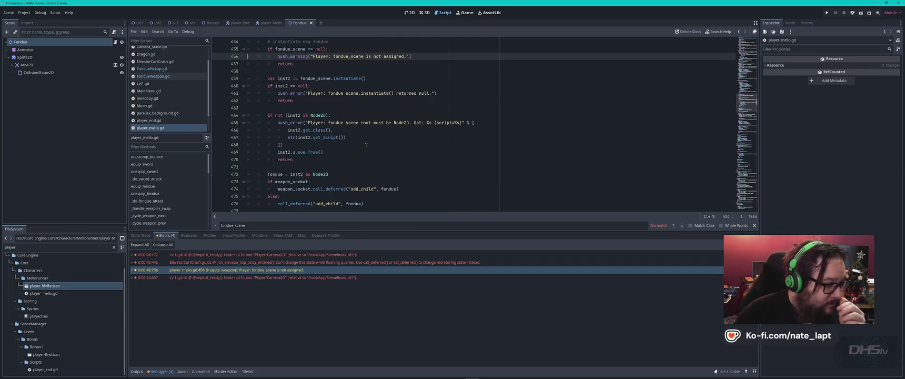
{"action": "left_click", "coordinate": [386, 137]}
{"action": "key", "text": "ctrl+f"}
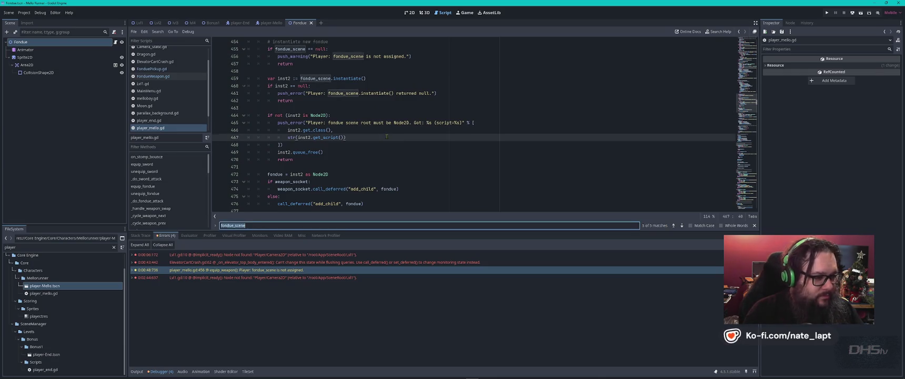
{"action": "type", "text": "pack"}
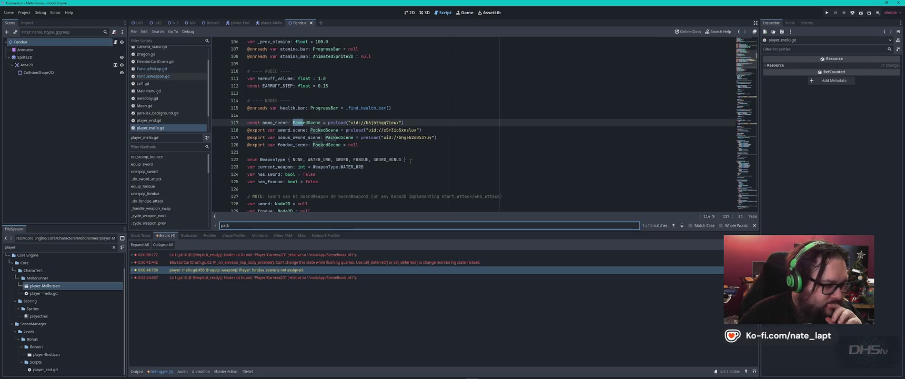
Copy Fondue.tscn's UID from FileSystem and paste it at the end of line 120.
{"action": "double_click", "coordinate": [31, 247]}
{"action": "type", "text": "fondu"}
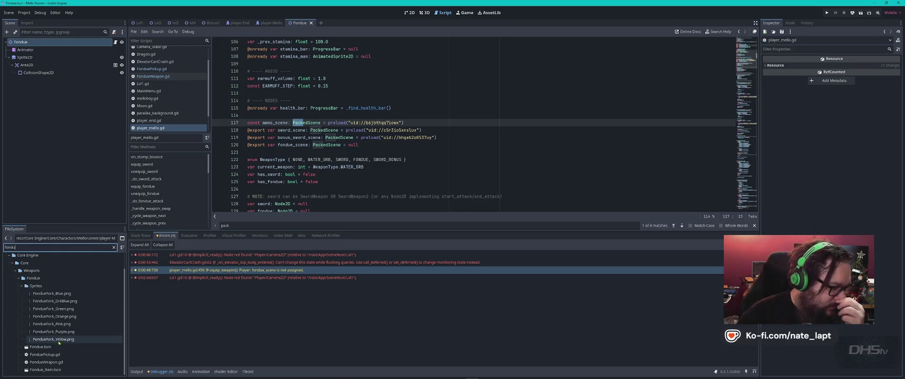
{"action": "right_click", "coordinate": [43, 345]}
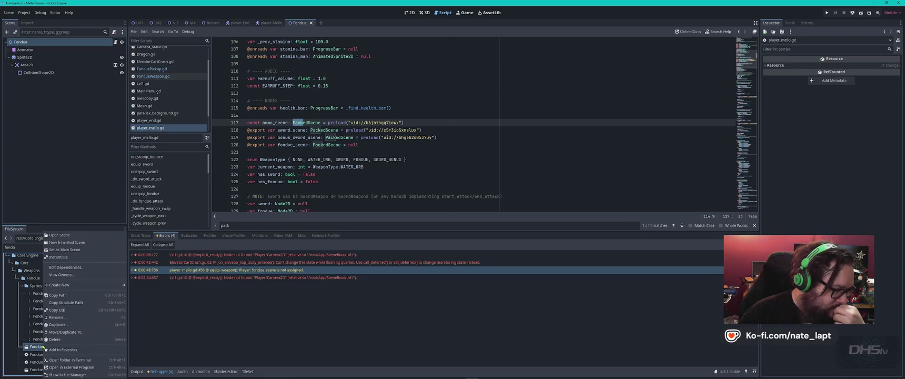
{"action": "left_click", "coordinate": [57, 309]}
{"action": "left_click", "coordinate": [431, 147]}
{"action": "type", "text": "uid://ce73p57enum4r"}
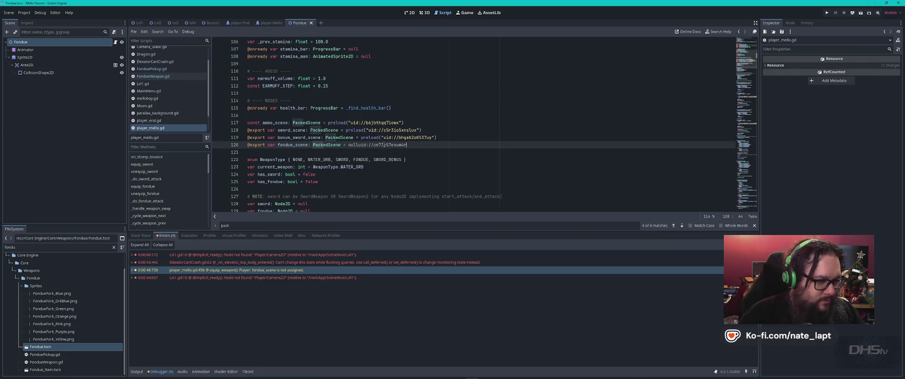
Wrap the UID on line 120 as '# = preload("")', modelled on the bonus sword line.
{"action": "left_click", "coordinate": [385, 137]}
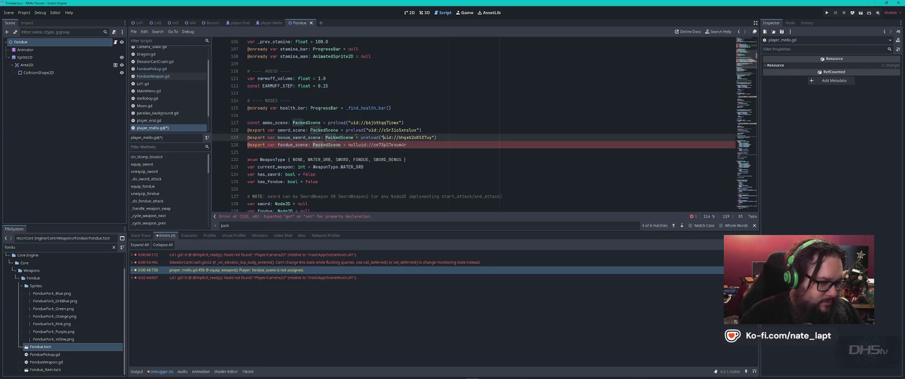
{"action": "left_click", "coordinate": [355, 137], "text": "shift"}
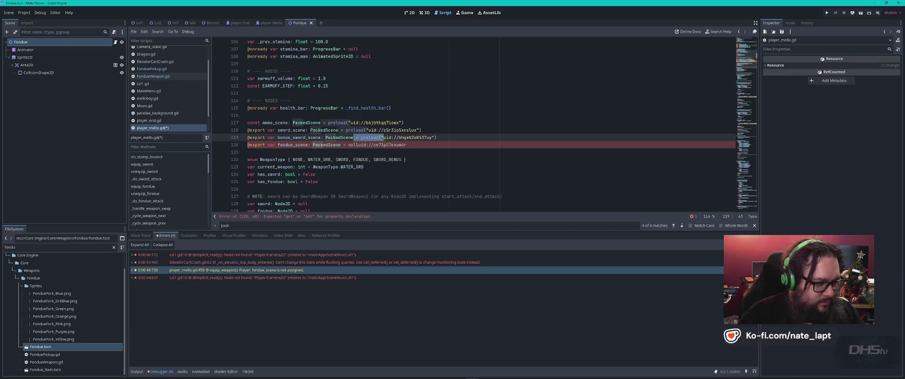
{"action": "left_click", "coordinate": [359, 145]}
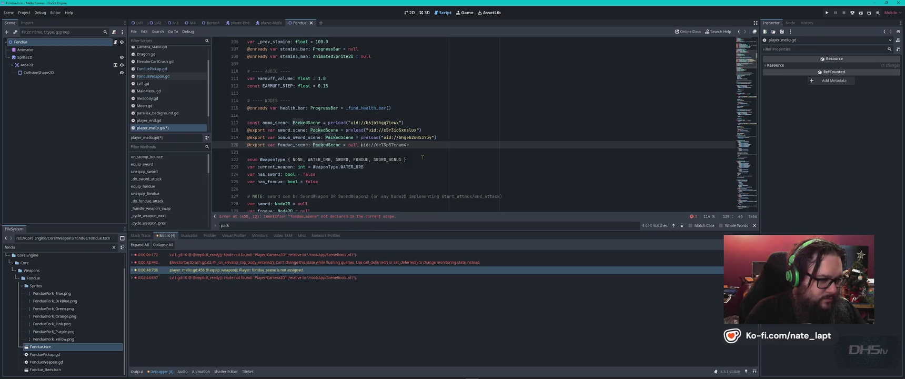
{"action": "type", "text": "#"}
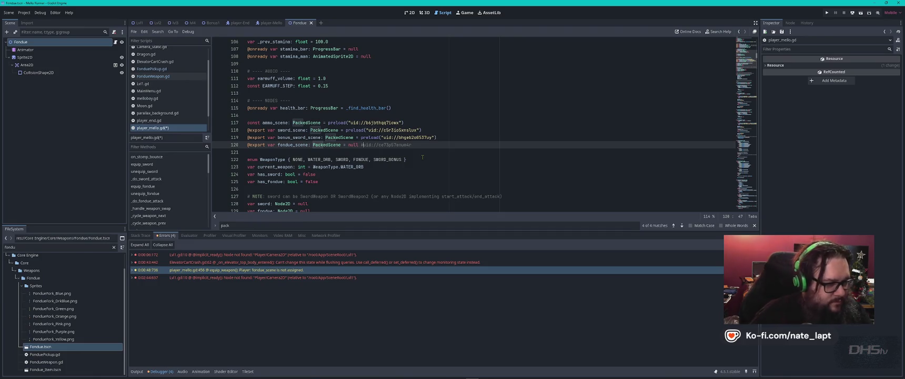
{"action": "type", "text": " = preload(\""}
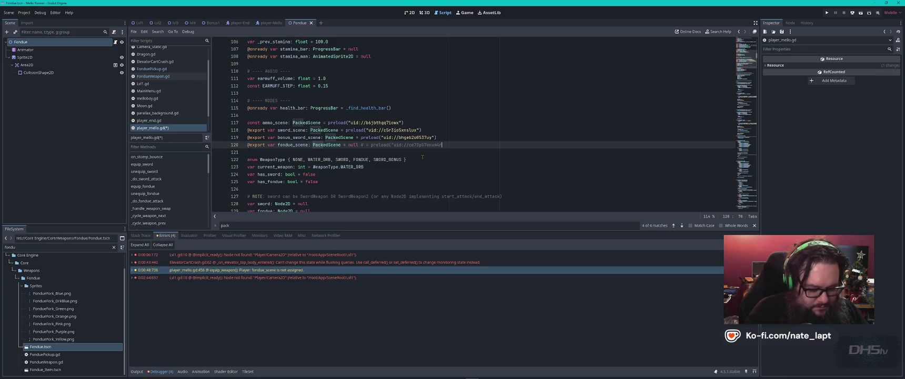
{"action": "type", "text": "\")"}
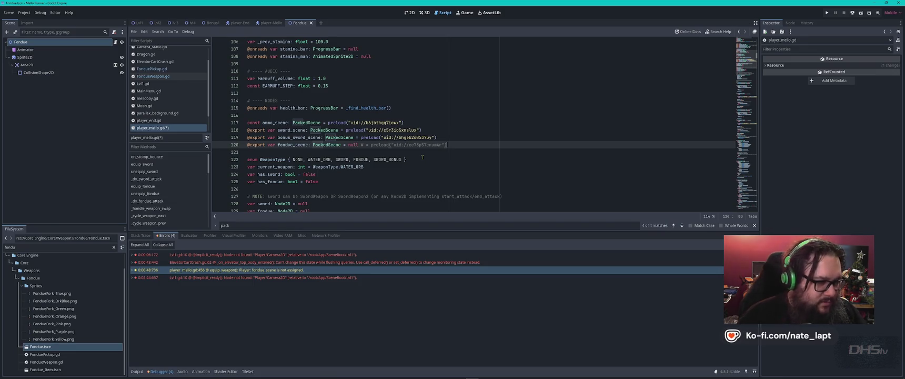
Copy the fondue_scene declaration up to the equals sign onto line 121.
{"action": "left_click", "coordinate": [346, 145]}
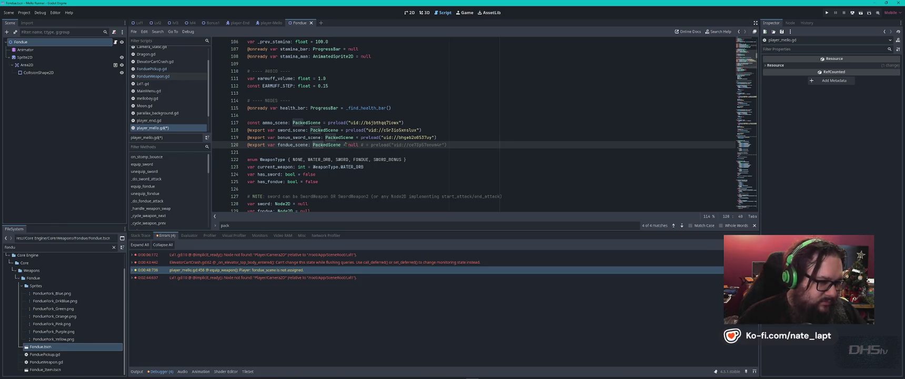
{"action": "key", "text": "shift+Home"}
{"action": "key", "text": "ctrl+c"}
{"action": "key", "text": "Down"}
{"action": "key", "text": "ctrl+v"}
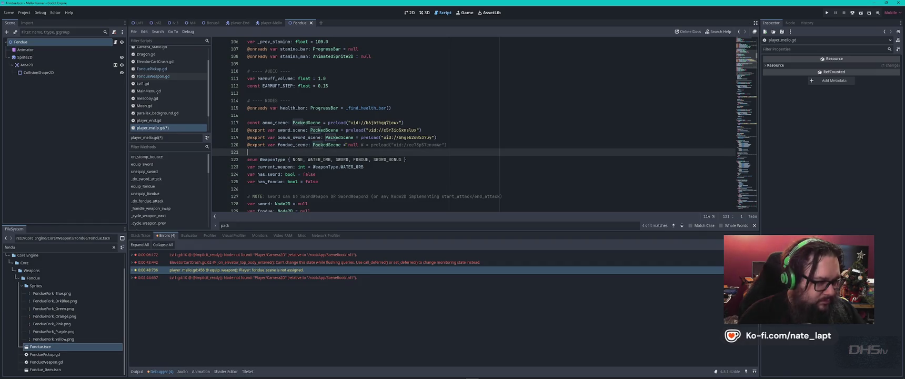
Move the preload expression to line 121 and comment out the old null declaration on line 120.
{"action": "key", "text": "Up"}
{"action": "key", "text": "ctrl+Right"}
{"action": "key", "text": "ctrl+Right"}
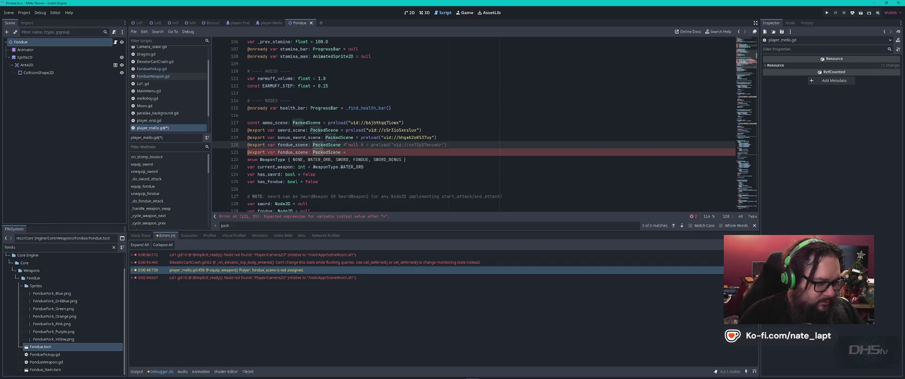
{"action": "key", "text": "Right"}
{"action": "key", "text": "Right"}
{"action": "key", "text": "shift+End"}
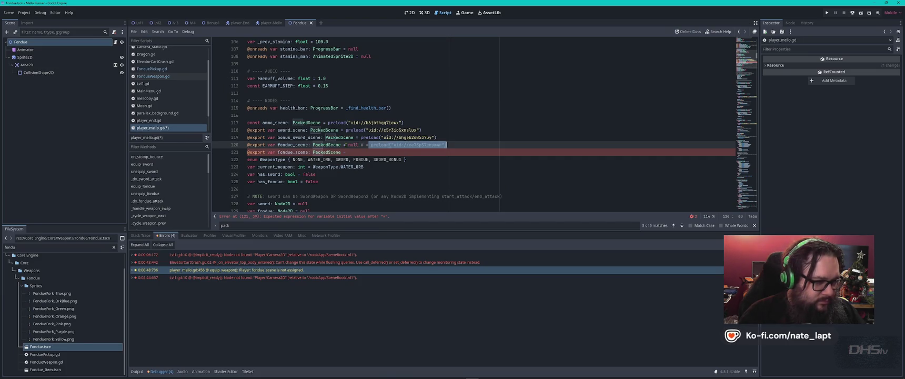
{"action": "key", "text": "ctrl+x"}
{"action": "key", "text": "Down"}
{"action": "key", "text": "ctrl+v"}
{"action": "key", "text": "Up"}
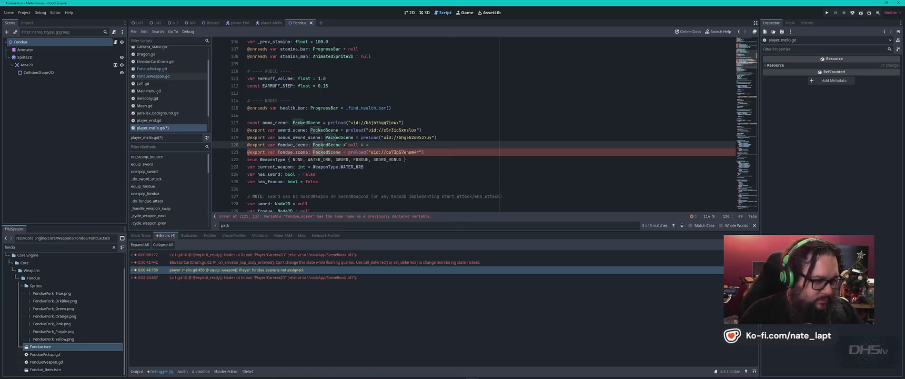
{"action": "key", "text": "ctrl+k"}
{"action": "left_click", "coordinate": [449, 152]}
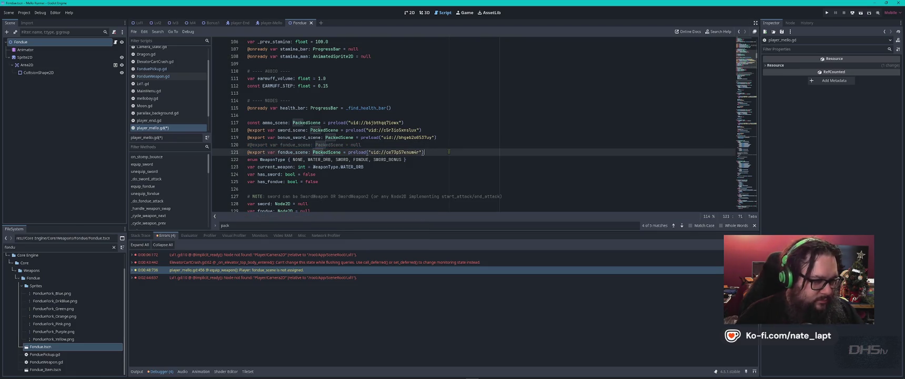
Add a blank line, save player_mello.gd, and run the project with F5.
{"action": "key", "text": "Return"}
{"action": "key", "text": "ctrl+s"}
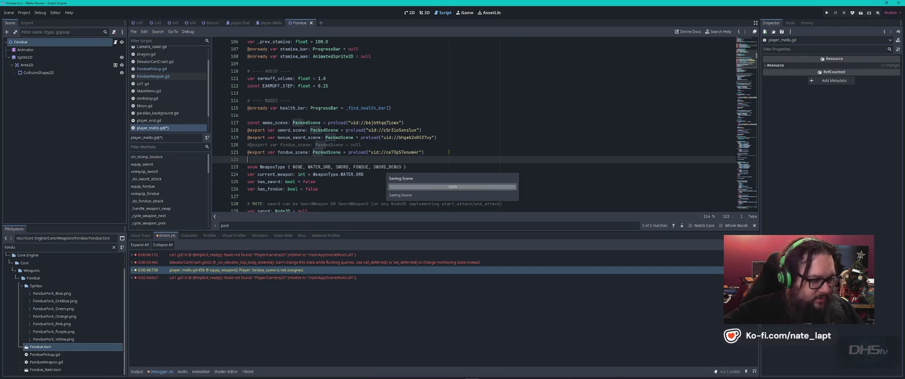
{"action": "key", "text": "F5"}
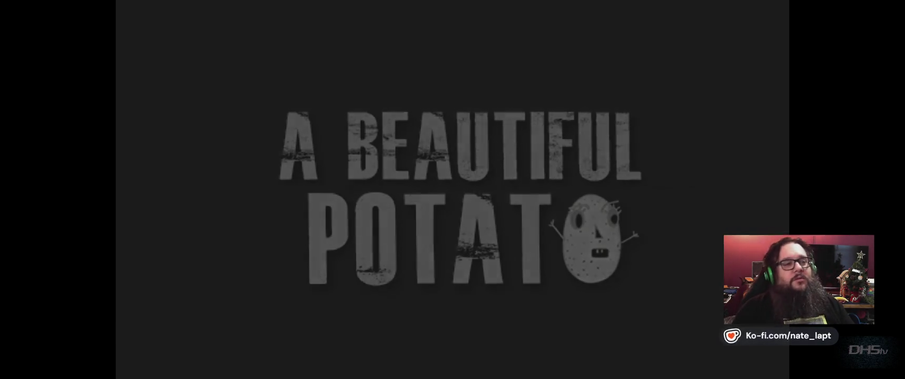
Start the game, pick up and wield the fondue fork, then exit via the pause menu.
{"action": "key", "text": "Return"}
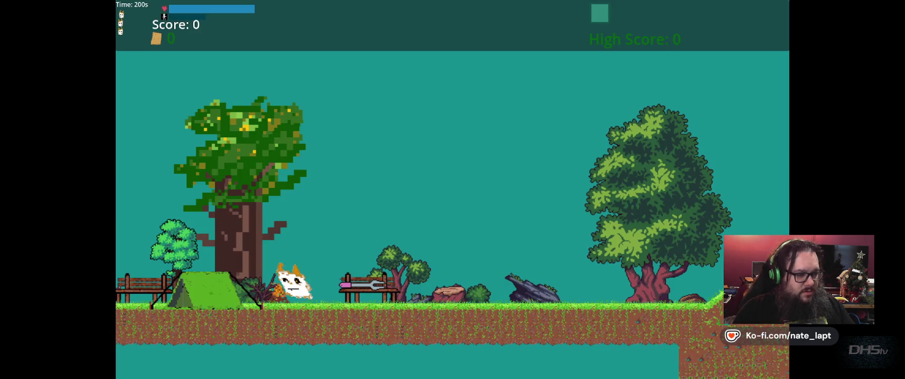
{"action": "key", "text": "space"}
{"action": "key", "text": "Right"}
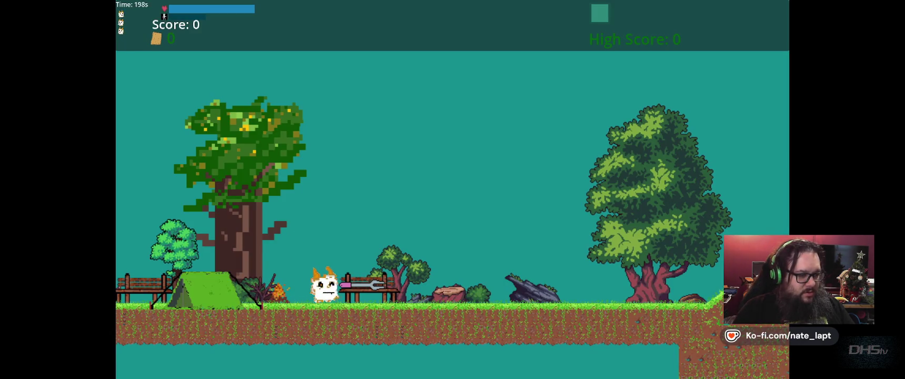
{"action": "key", "text": "Right"}
{"action": "key", "text": "space"}
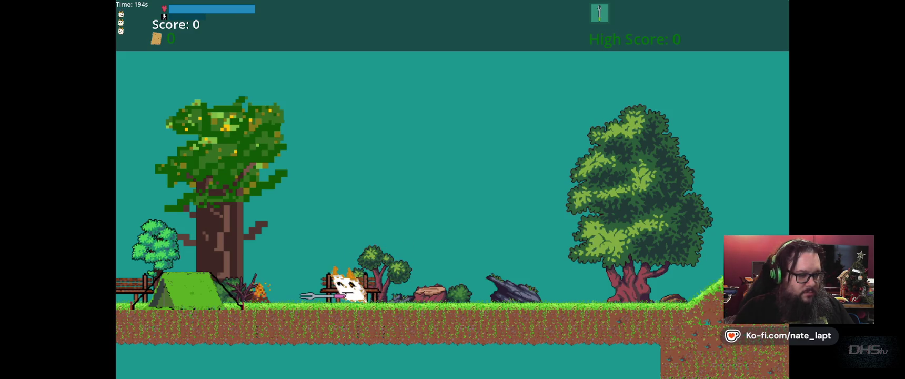
{"action": "key", "text": "Escape"}
{"action": "key", "text": "Down"}
{"action": "key", "text": "Return"}
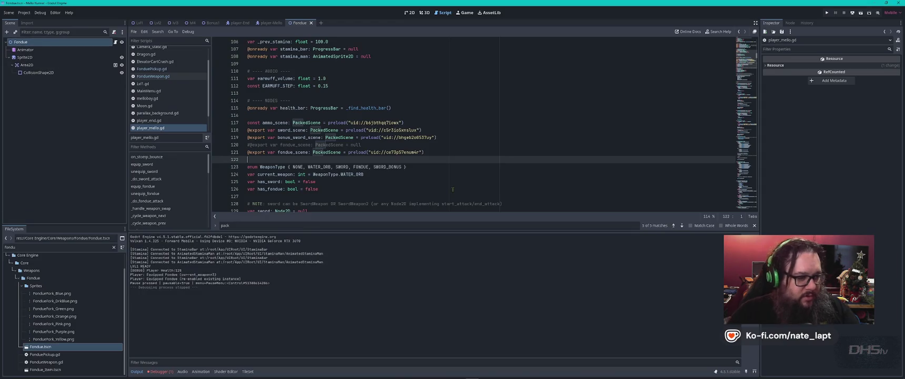
Show the debugger error list, then inspect the Player-Mello node's script in player-Mello.
{"action": "left_click", "coordinate": [160, 372]}
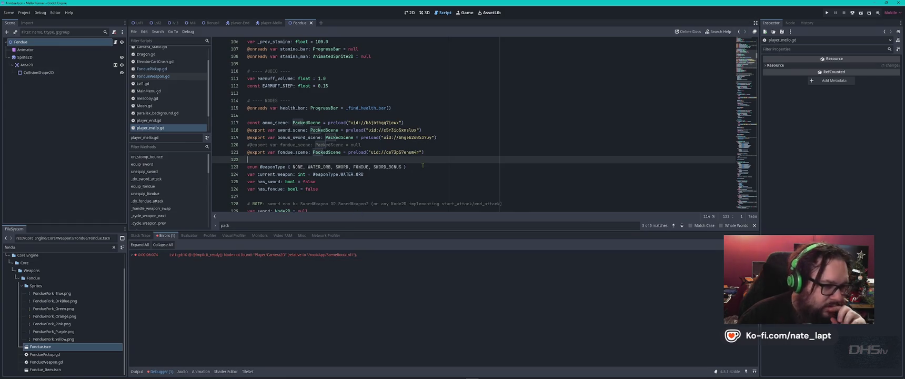
{"action": "left_click", "coordinate": [443, 152]}
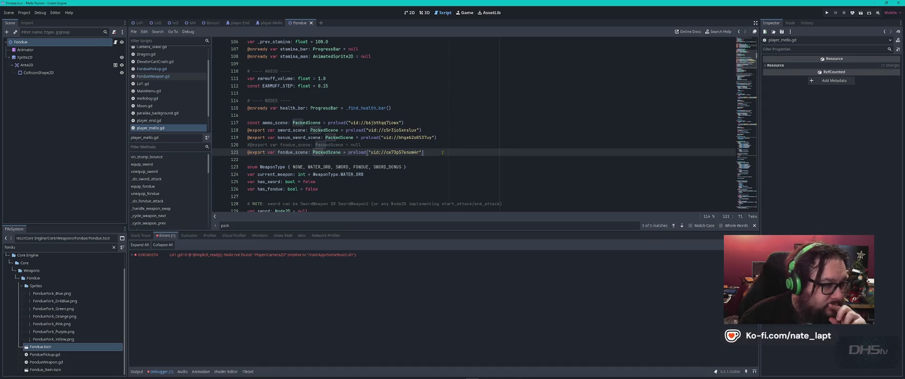
{"action": "left_click", "coordinate": [270, 23]}
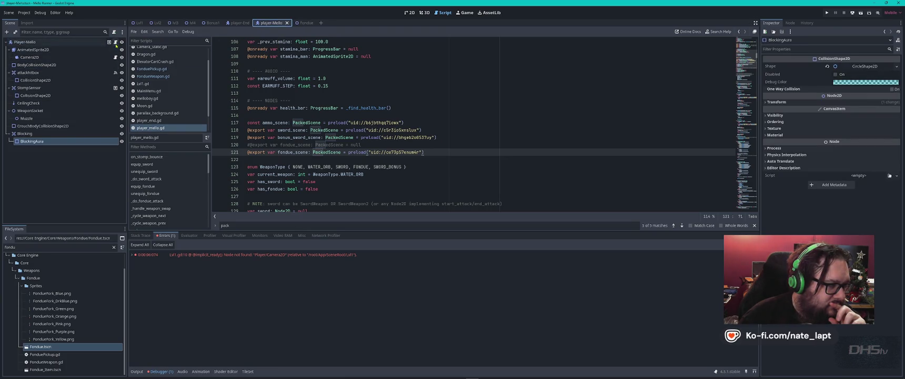
{"action": "left_click", "coordinate": [116, 44]}
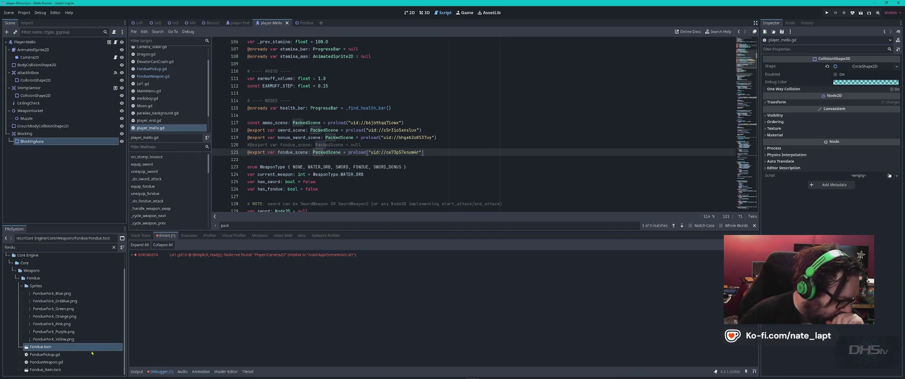
Open Fondue.tscn from FileSystem and bring up its FondueWeapon.gd script.
{"action": "mouse_move", "coordinate": [91, 352]}
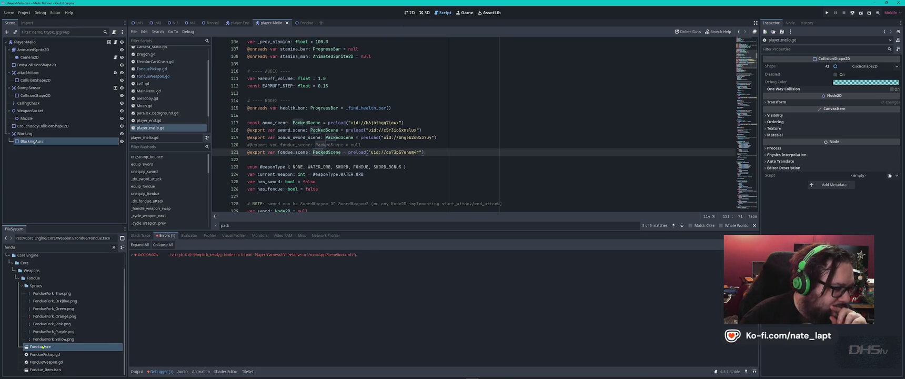
{"action": "double_click", "coordinate": [42, 347]}
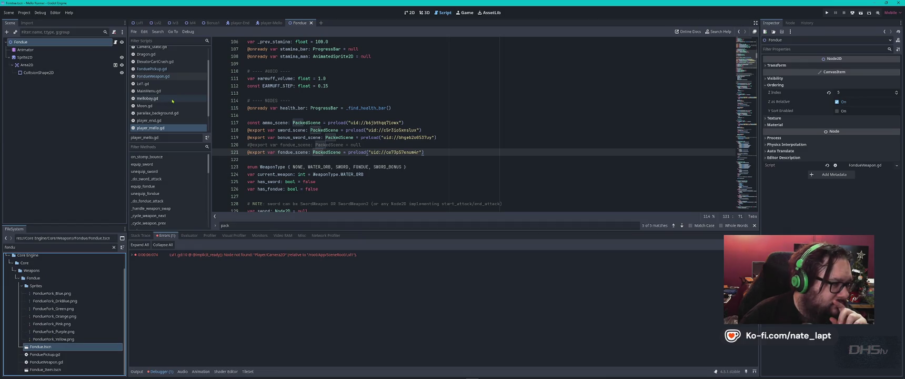
{"action": "left_click", "coordinate": [116, 42]}
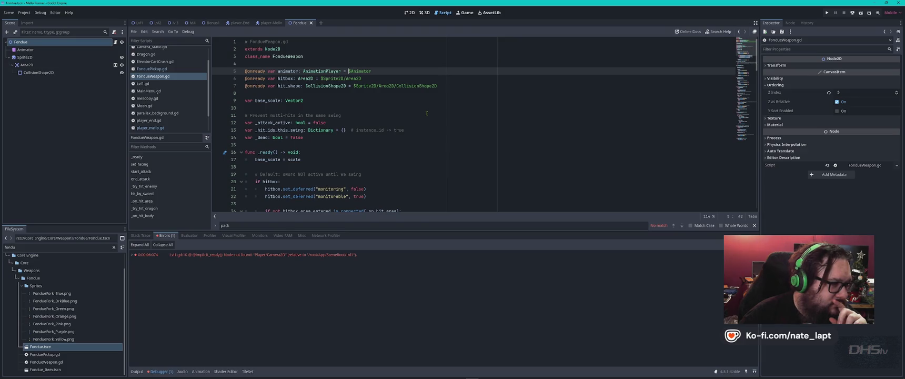
Filter the FileSystem by 'we' and open SwordWeapon.gd.
{"action": "scroll", "coordinate": [167, 98], "scroll_direction": "down", "scroll_amount": 2}
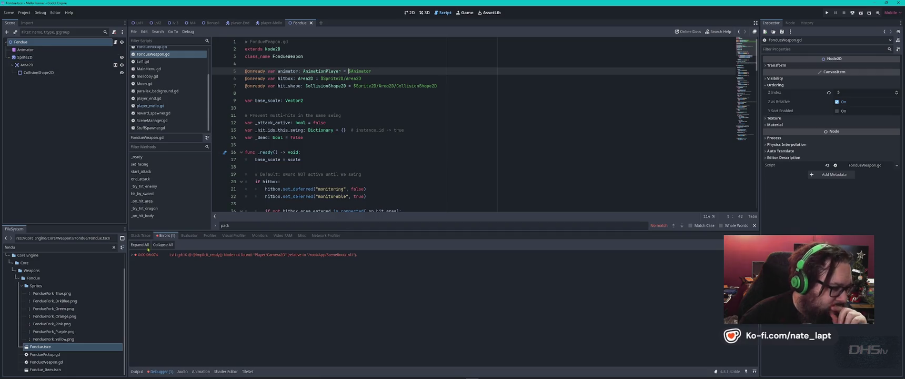
{"action": "double_click", "coordinate": [16, 246]}
{"action": "type", "text": "weapon"}
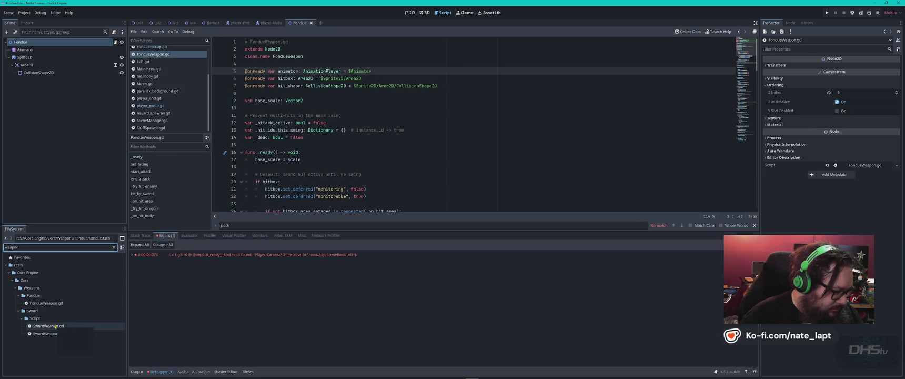
{"action": "double_click", "coordinate": [55, 326]}
Search SwordWeapon.gd for 'preload' to land on its tween-killing code near line 85.
{"action": "left_click", "coordinate": [439, 123]}
{"action": "key", "text": "ctrl+f"}
{"action": "type", "text": "preload"}
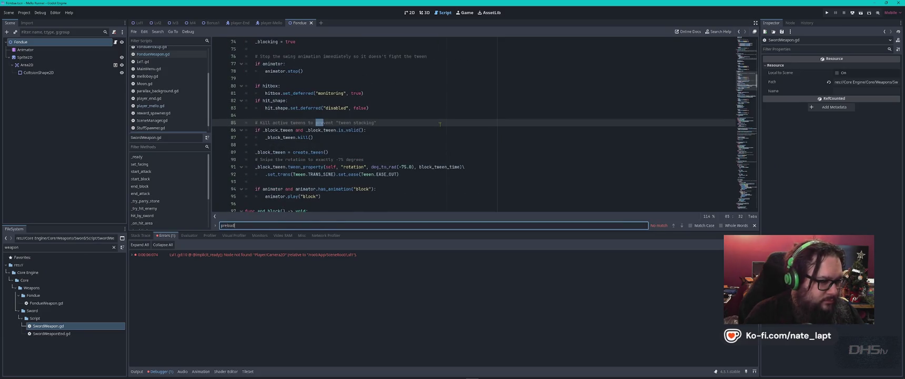
{"action": "key", "text": "Escape"}
{"action": "left_click", "coordinate": [439, 123]}
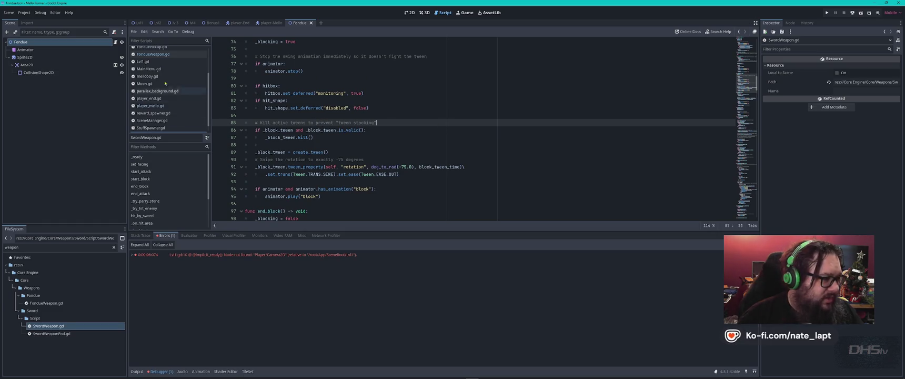
{"action": "double_click", "coordinate": [33, 248]}
Filter files by 'sword', open Sword02.tscn and check its SwordWeapon.gd script.
{"action": "type", "text": "sword"}
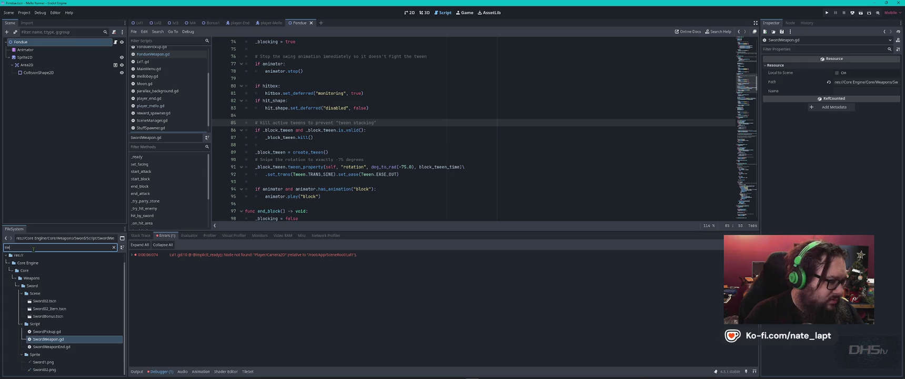
{"action": "double_click", "coordinate": [45, 301]}
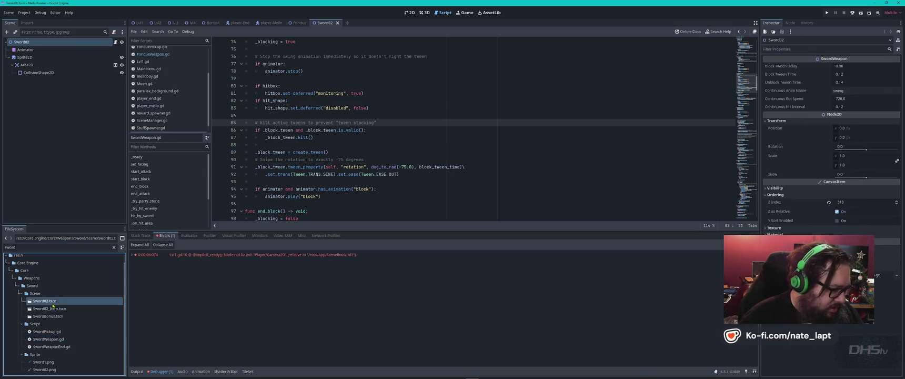
{"action": "left_click", "coordinate": [115, 42]}
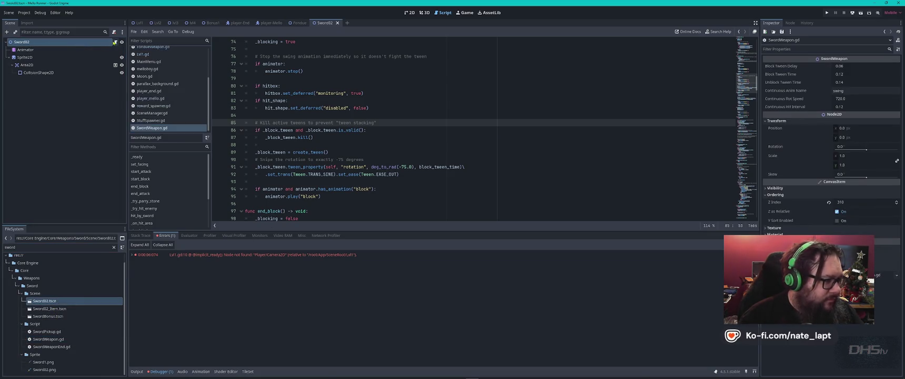
{"action": "left_click", "coordinate": [404, 132]}
{"action": "key", "text": "ctrl+f"}
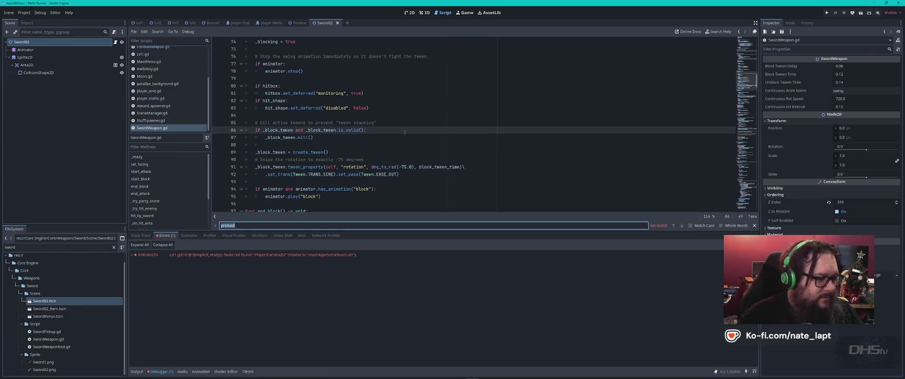
{"action": "key", "text": "Escape"}
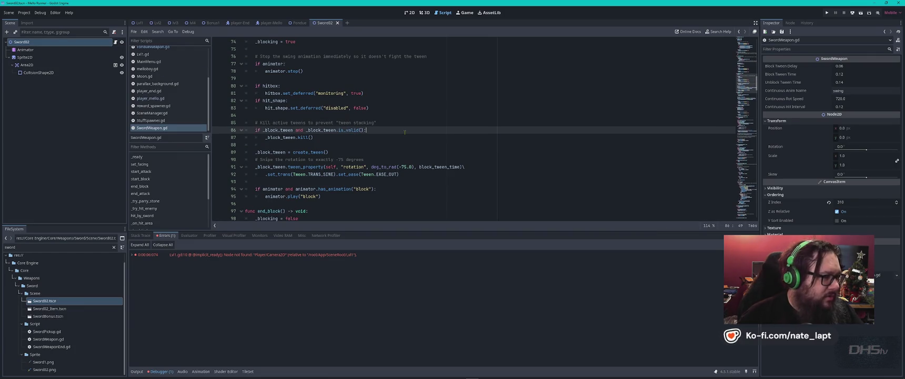
Check the Fondue scene's FondueWeapon.gd script around line 13.
{"action": "left_click", "coordinate": [295, 24]}
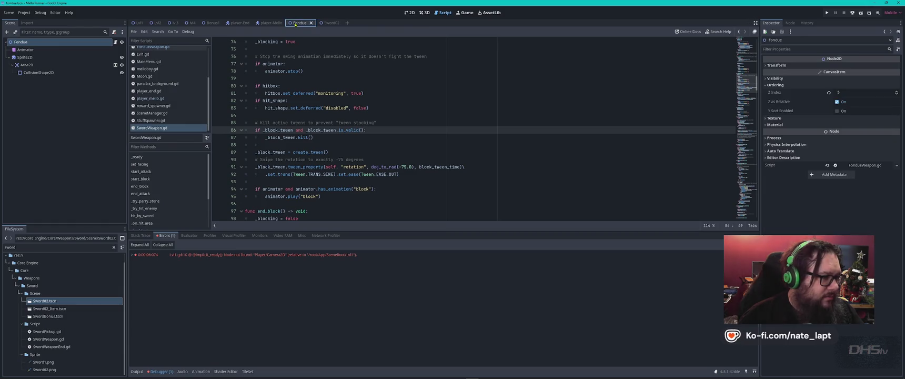
{"action": "left_click", "coordinate": [116, 42]}
{"action": "left_click", "coordinate": [504, 129]}
{"action": "key", "text": "ctrl+f"}
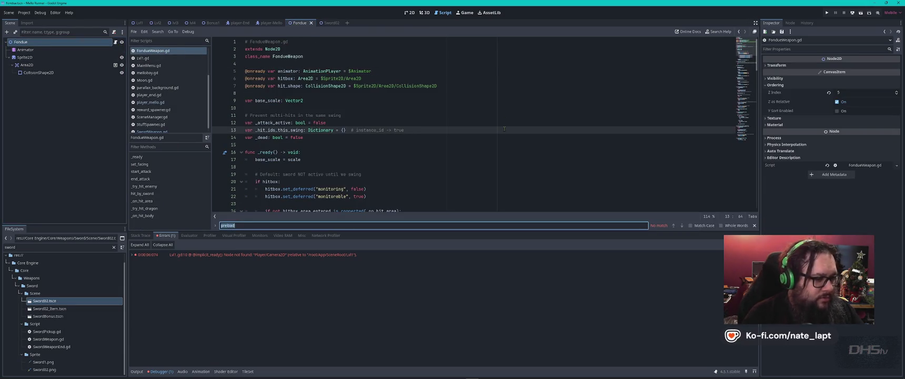
{"action": "key", "text": "Escape"}
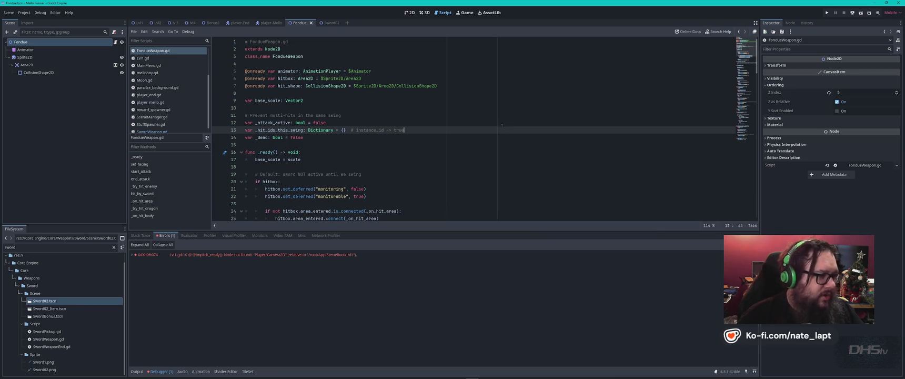
Return to player-Mello, select its root node and open player_mello.gd.
{"action": "left_click", "coordinate": [267, 24]}
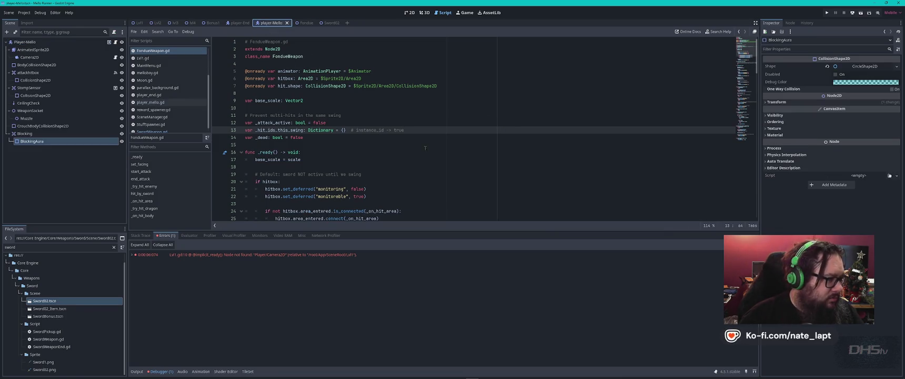
{"action": "left_click", "coordinate": [26, 42]}
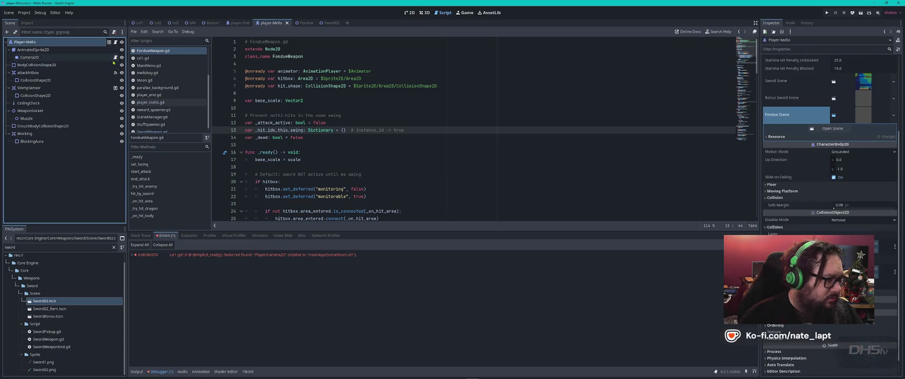
{"action": "left_click", "coordinate": [115, 43]}
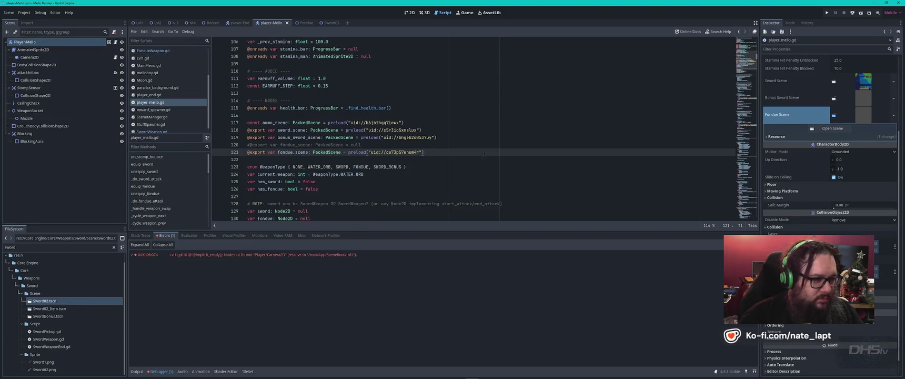
Filter the FileSystem by 'fondu' and copy Fondue.tscn's UID.
{"action": "double_click", "coordinate": [41, 247]}
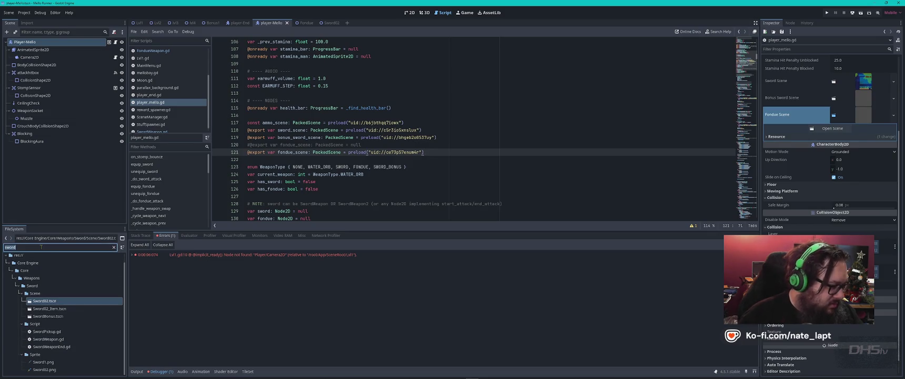
{"action": "type", "text": "fondu"}
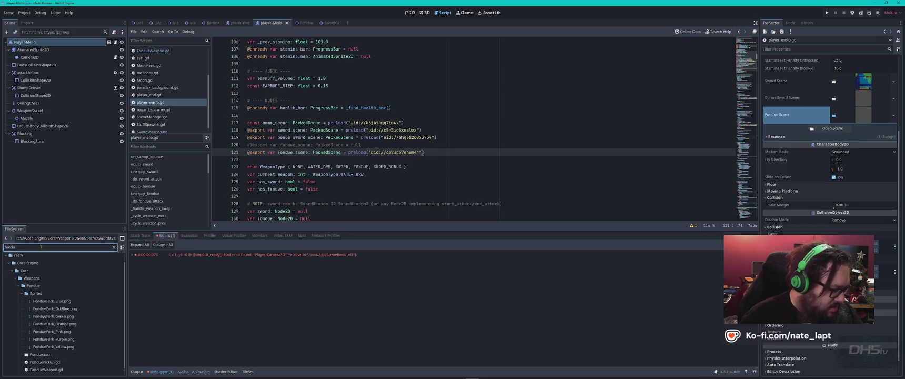
{"action": "scroll", "coordinate": [70, 345], "scroll_direction": "down", "scroll_amount": 1}
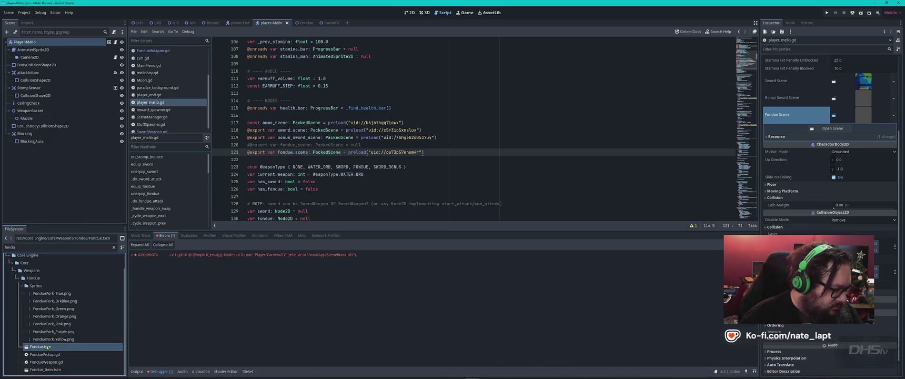
{"action": "right_click", "coordinate": [47, 347]}
{"action": "left_click", "coordinate": [61, 309]}
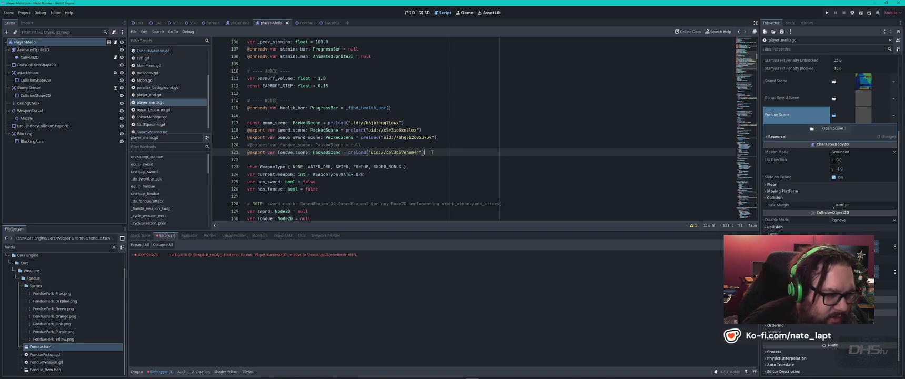
Compare the fondue uid on line 121 with the Inspector's Fondue Scene property.
{"action": "mouse_move", "coordinate": [392, 152]}
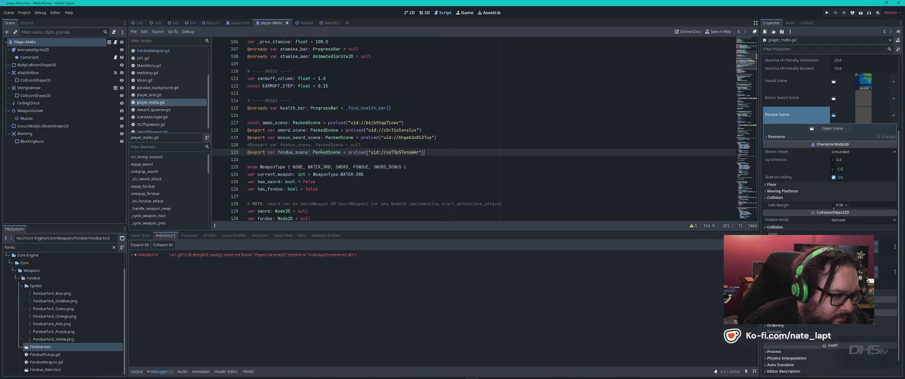
{"action": "mouse_move", "coordinate": [335, 152]}
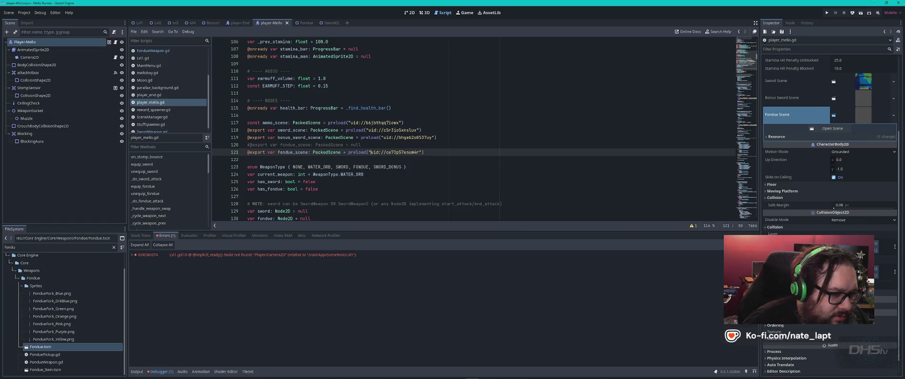
{"action": "left_click_drag", "start_coordinate": [371, 152], "coordinate": [420, 152]}
{"action": "left_click", "coordinate": [420, 152]}
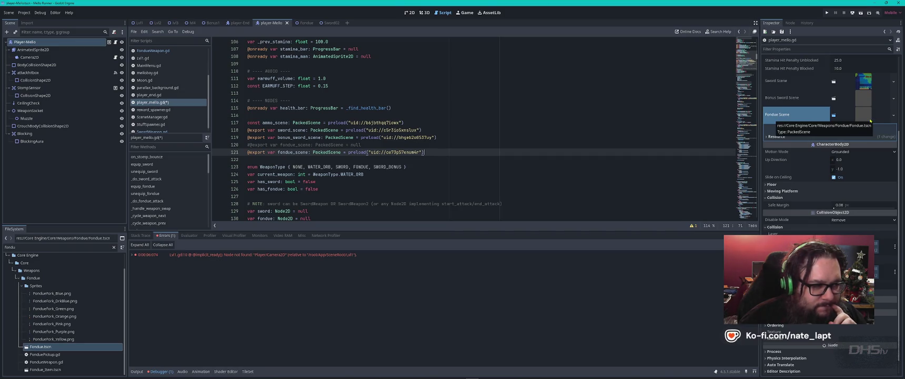
{"action": "left_click", "coordinate": [870, 120]}
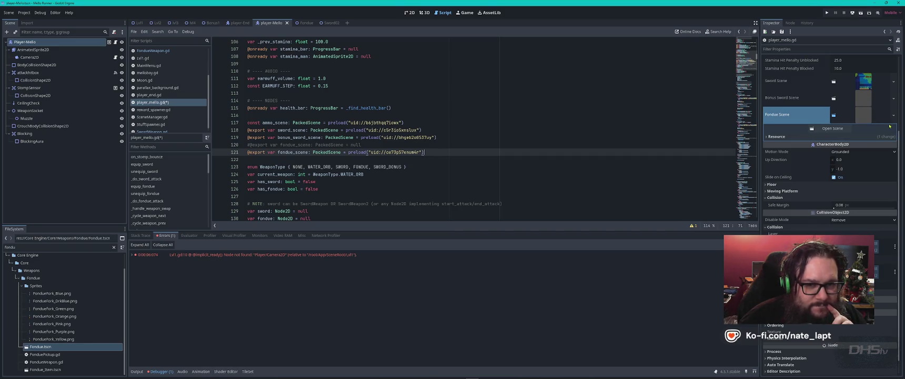
Clear the Fondue Scene property value and save player_mello.gd.
{"action": "left_click", "coordinate": [894, 116]}
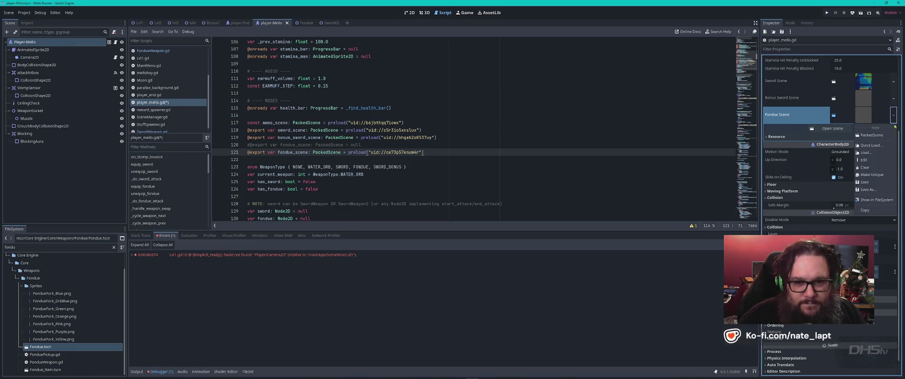
{"action": "left_click", "coordinate": [865, 167]}
{"action": "left_click", "coordinate": [642, 134]}
{"action": "key", "text": "ctrl+s"}
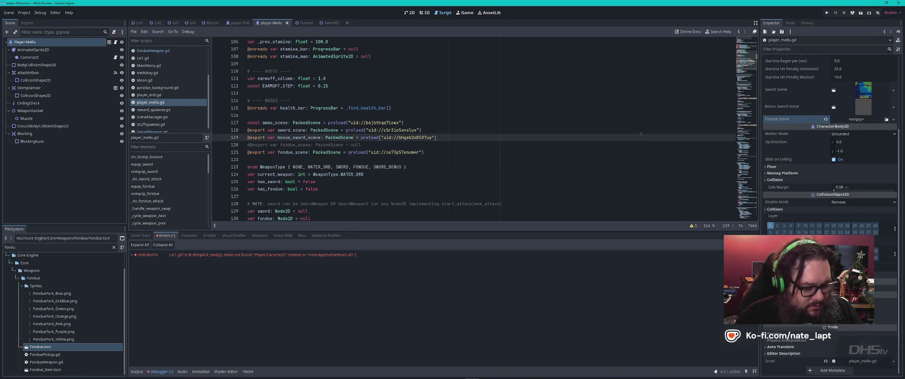
Run the game, start from the title menu, pause, then stop it.
{"action": "key", "text": "F5"}
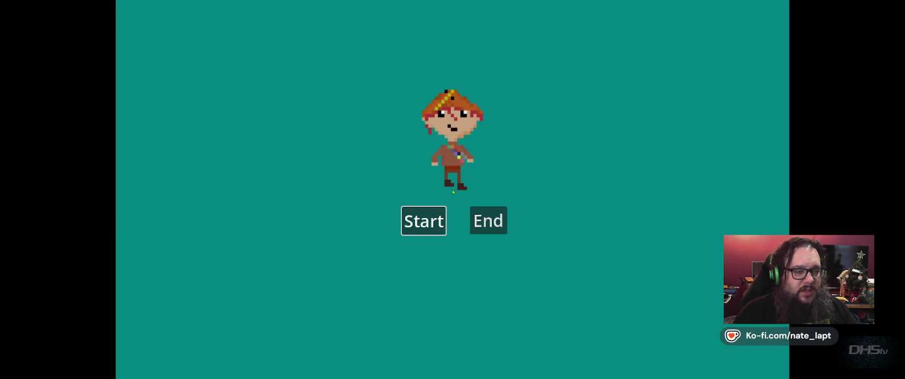
{"action": "key", "text": "Return"}
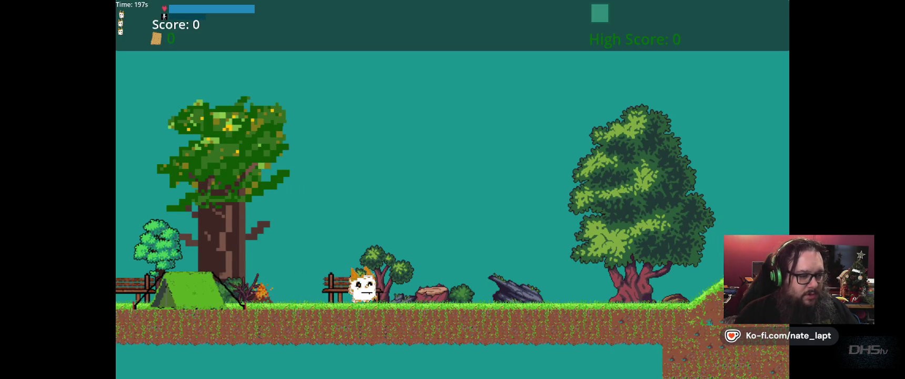
{"action": "key", "text": "Escape"}
{"action": "key", "text": "F8"}
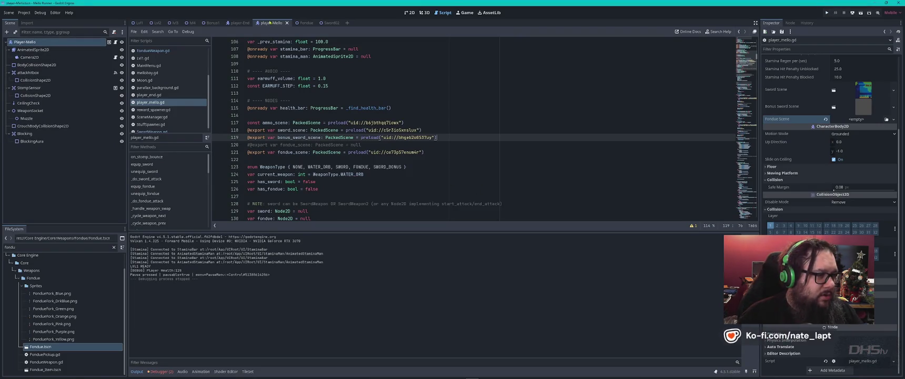
Close the player_mello and player-End scene tabs.
{"action": "middle_click", "coordinate": [272, 24]}
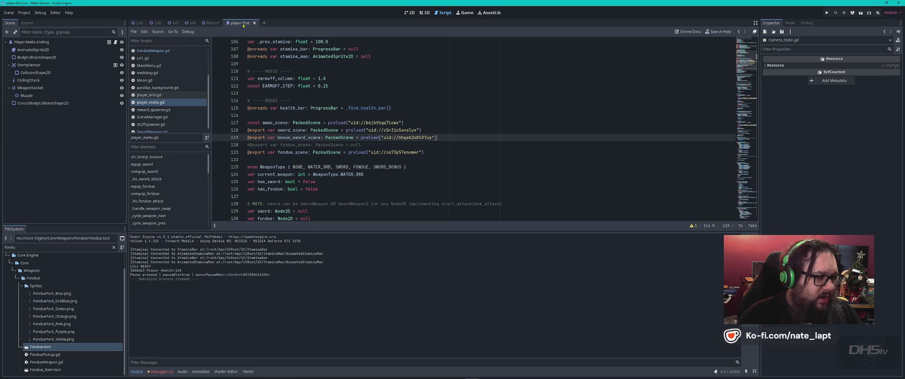
{"action": "left_click", "coordinate": [156, 105]}
{"action": "key", "text": "Up"}
{"action": "key", "text": "Down"}
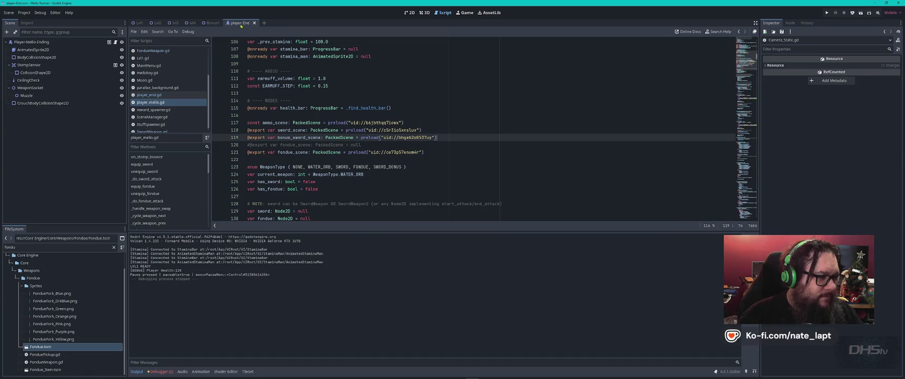
{"action": "key", "text": "ctrl+shift+w"}
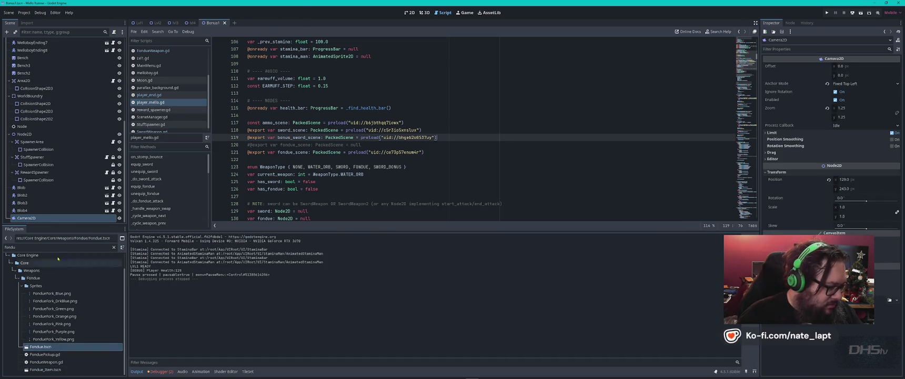
Clear the 'fondu' file filter, reopen player-End and select its Player-Mello-Ending root node.
{"action": "double_click", "coordinate": [33, 247]}
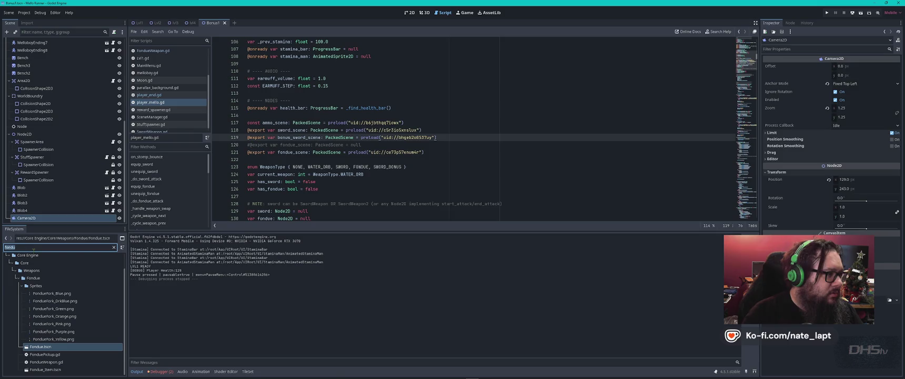
{"action": "key", "text": "BackSpace"}
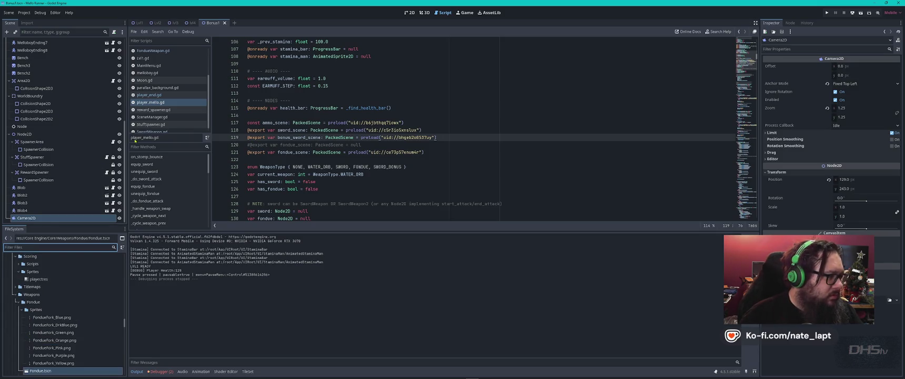
{"action": "scroll", "coordinate": [53, 121], "scroll_direction": "up", "scroll_amount": 5}
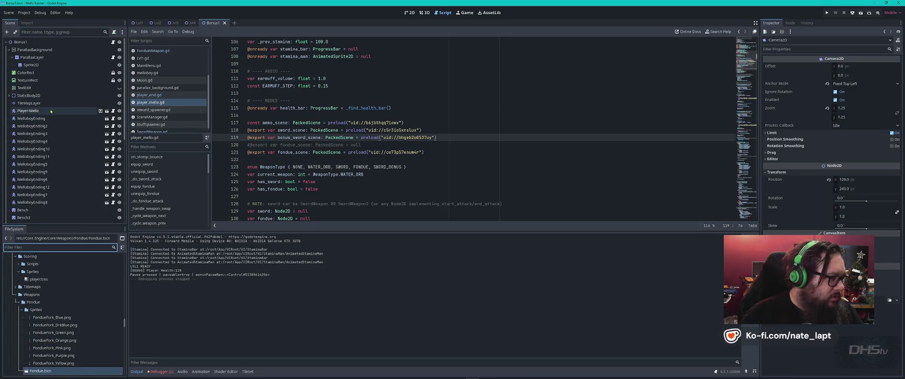
{"action": "left_click", "coordinate": [107, 111]}
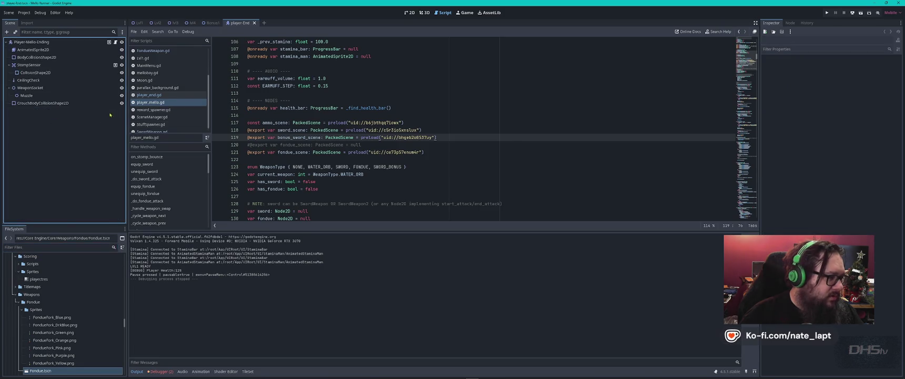
{"action": "left_click", "coordinate": [60, 44]}
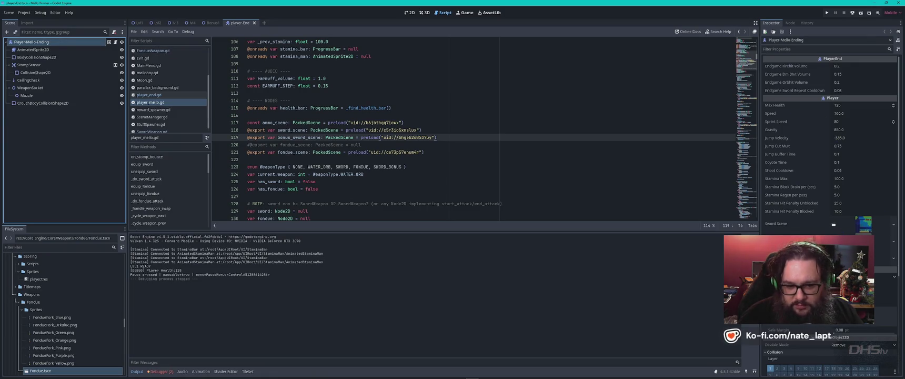
{"action": "left_click", "coordinate": [884, 258]}
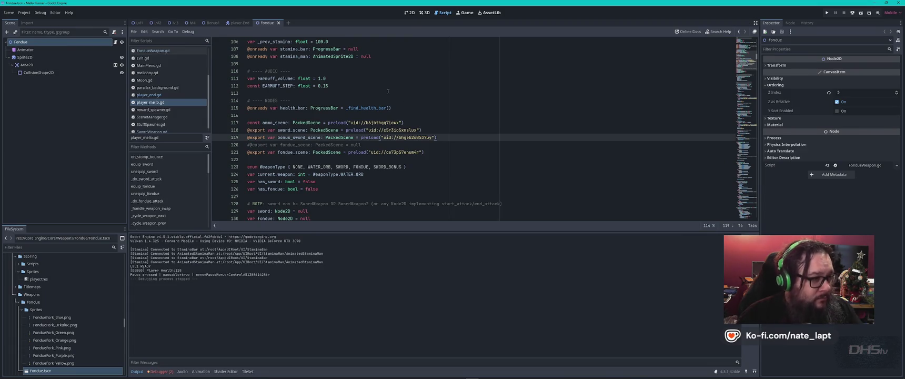
{"action": "left_click", "coordinate": [409, 13]}
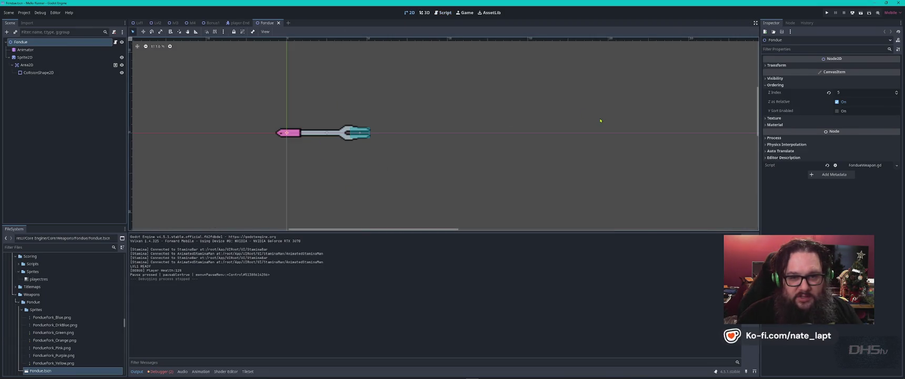
{"action": "key", "text": "F5"}
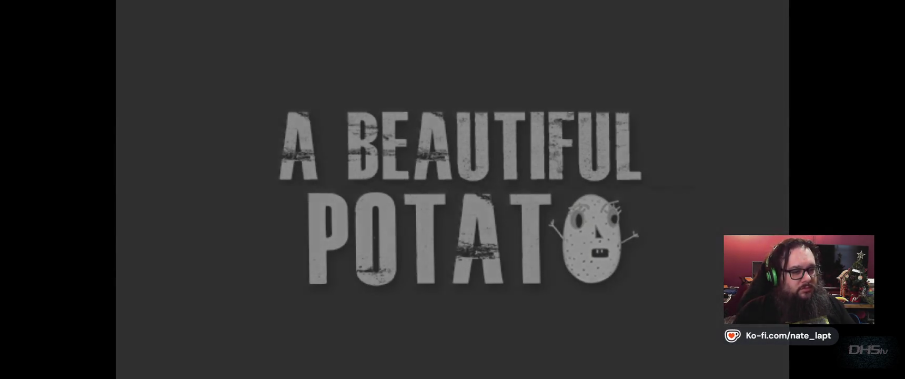
{"action": "key", "text": "Return"}
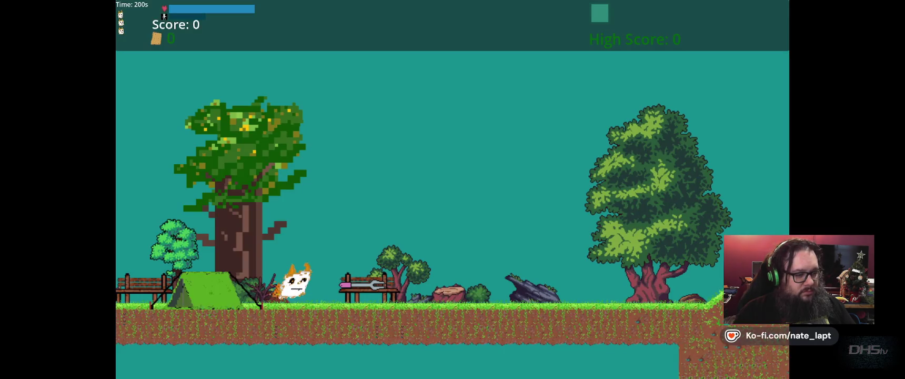
{"action": "key", "text": "Right"}
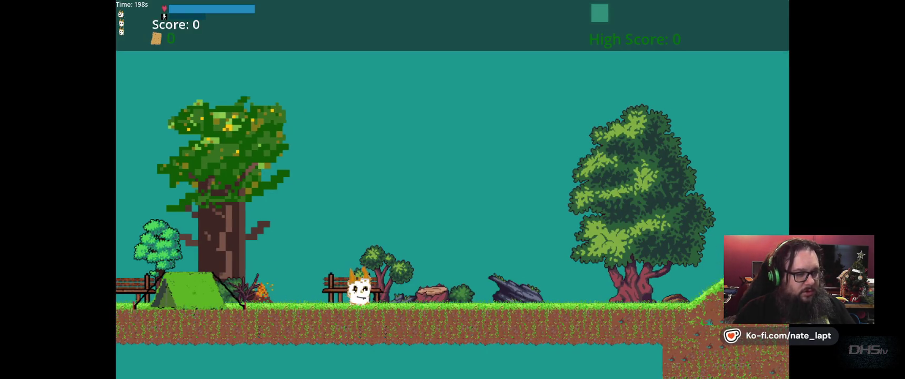
{"action": "key", "text": "Escape"}
{"action": "key", "text": "F8"}
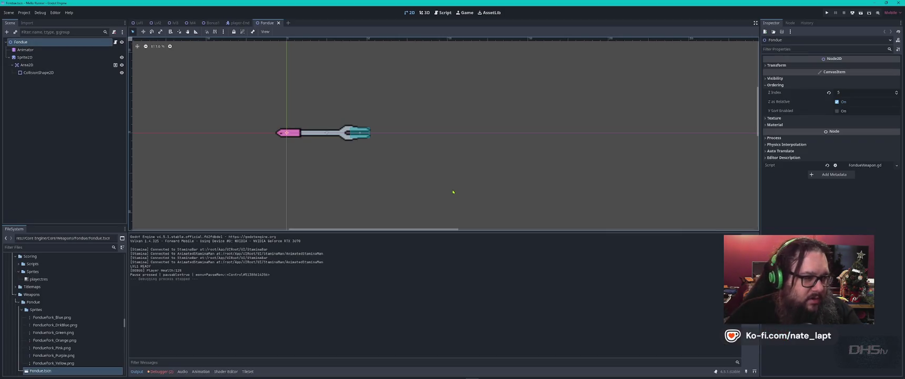
{"action": "left_click", "coordinate": [445, 13]}
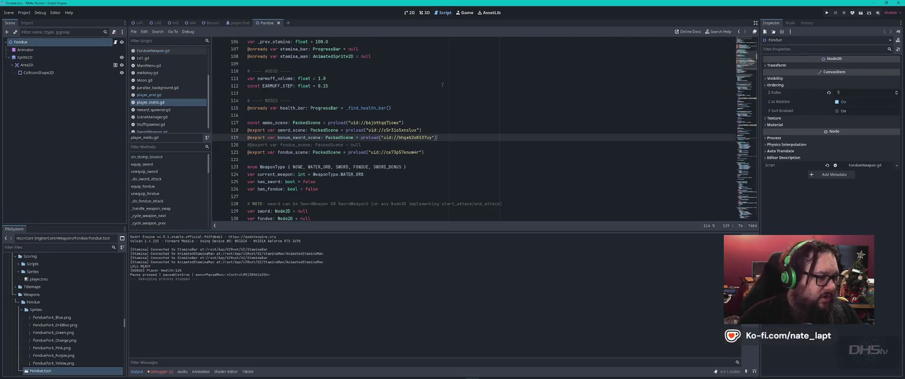
Comment out the fondue_scene preload on line 121 and activate the null export on line 120.
{"action": "left_click", "coordinate": [440, 151]}
{"action": "key", "text": "ctrl+k"}
{"action": "key", "text": "Up"}
{"action": "key", "text": "ctrl+k"}
{"action": "key", "text": "ctrl+k"}
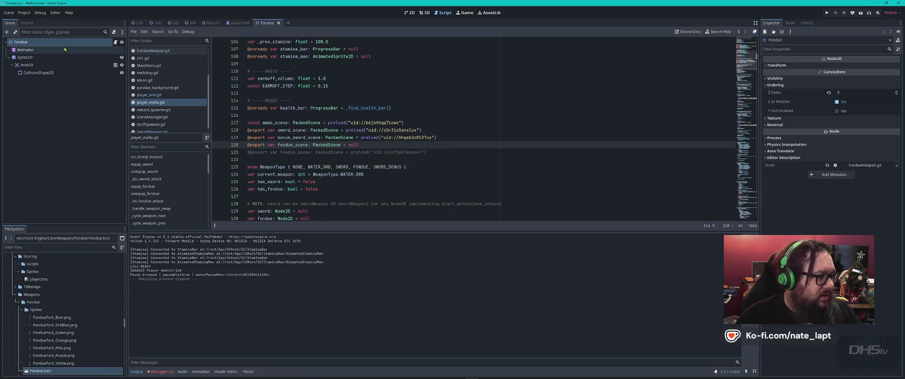
Move through the player-End and Lvl1 tabs, then open the player-Mello scene.
{"action": "left_click", "coordinate": [233, 24]}
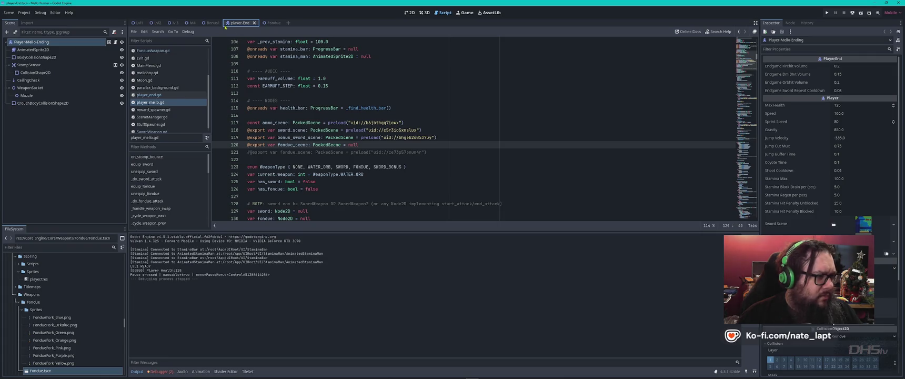
{"action": "left_click", "coordinate": [139, 23]}
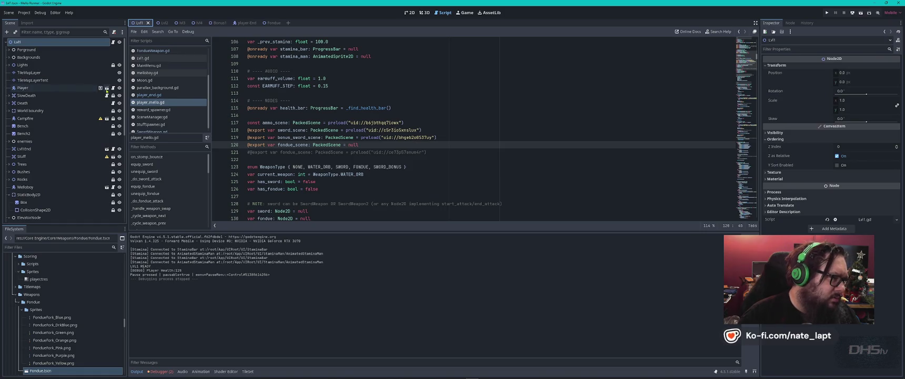
{"action": "left_click", "coordinate": [105, 89]}
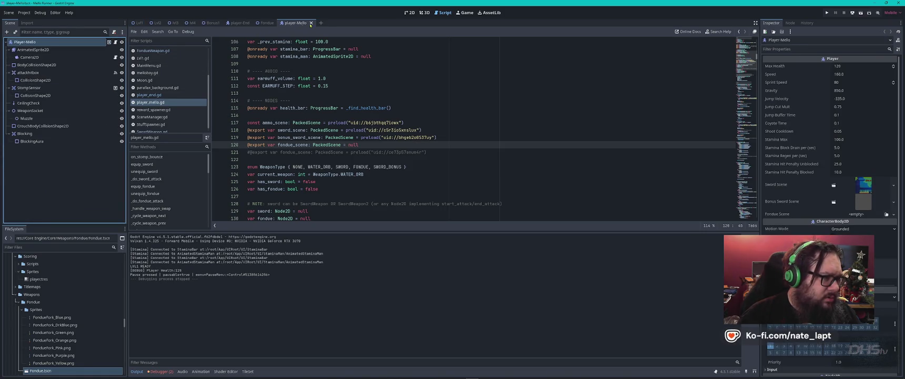
In the 2D view, give Fondue Scene a new empty PackedScene, then clear it again.
{"action": "left_click", "coordinate": [409, 13]}
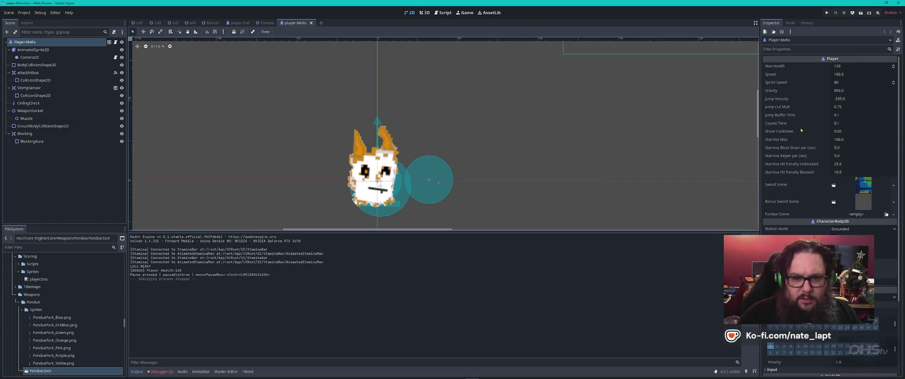
{"action": "scroll", "coordinate": [805, 173], "scroll_direction": "down", "scroll_amount": 3}
{"action": "scroll", "coordinate": [808, 211], "scroll_direction": "up", "scroll_amount": 3}
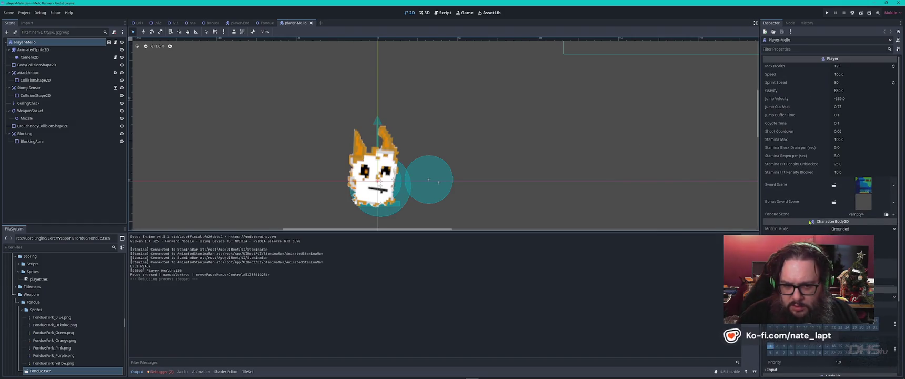
{"action": "mouse_move", "coordinate": [809, 222]}
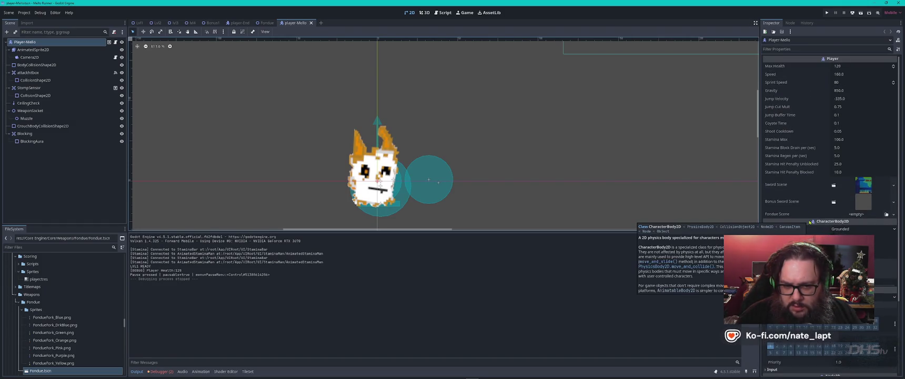
{"action": "left_click", "coordinate": [893, 215]}
{"action": "left_click", "coordinate": [880, 229]}
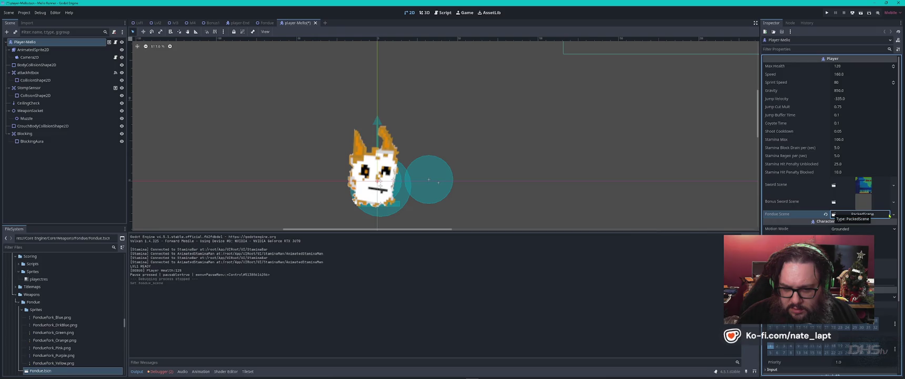
{"action": "left_click", "coordinate": [893, 214]}
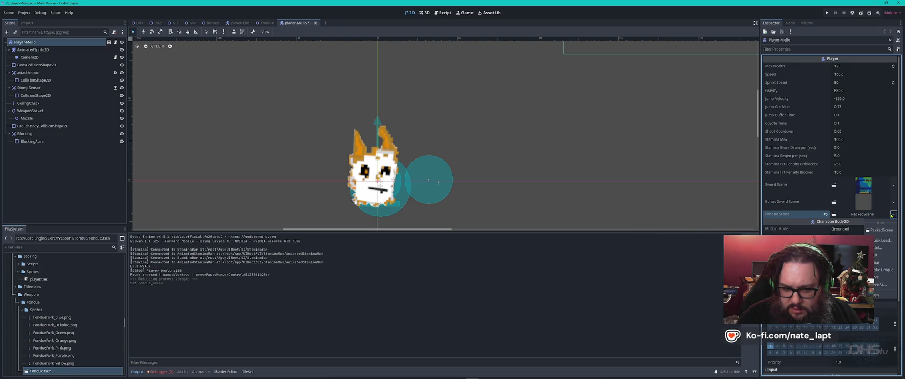
{"action": "left_click", "coordinate": [878, 262]}
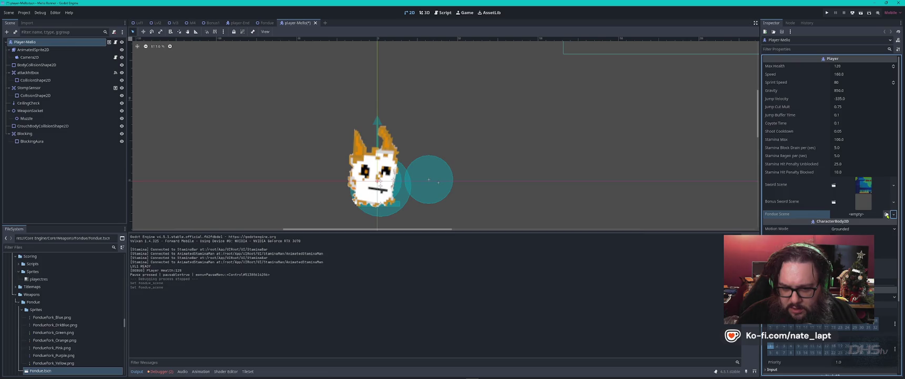
Assign Fondue.tscn to Fondue Scene via the 'fond' picker, save the scene and run the game.
{"action": "left_click", "coordinate": [886, 215]}
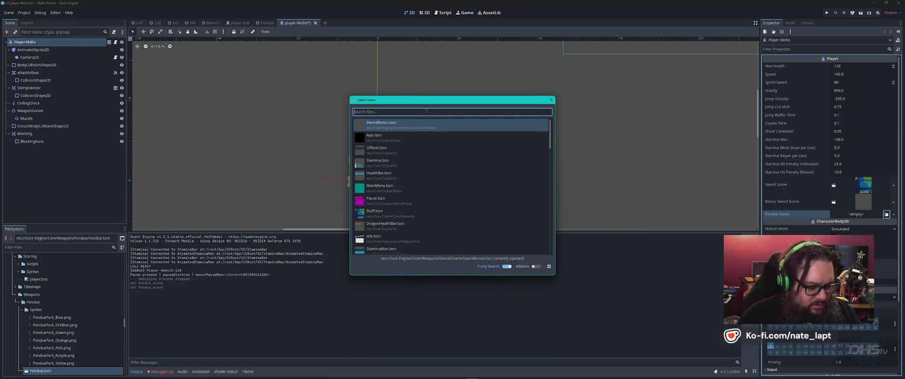
{"action": "type", "text": "fond"}
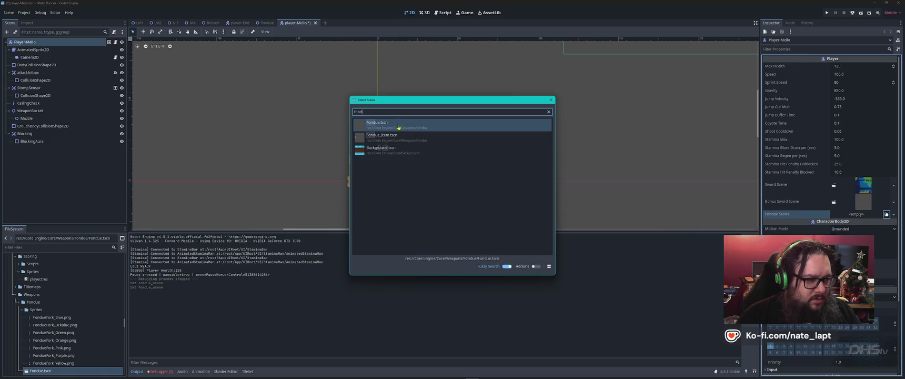
{"action": "left_click", "coordinate": [399, 128]}
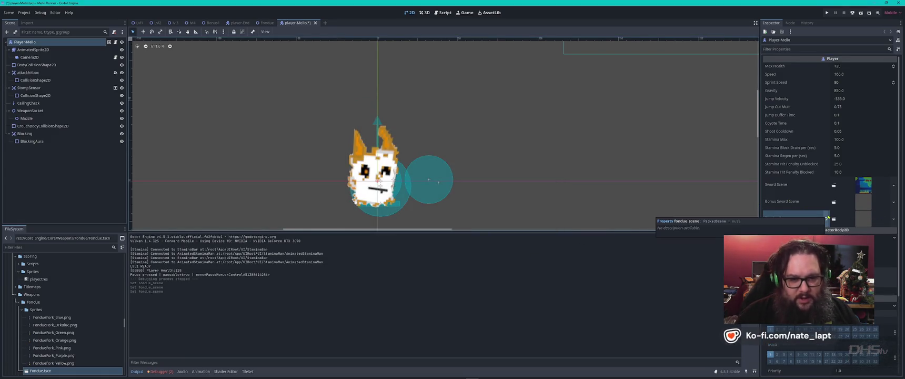
{"action": "key", "text": "ctrl+s"}
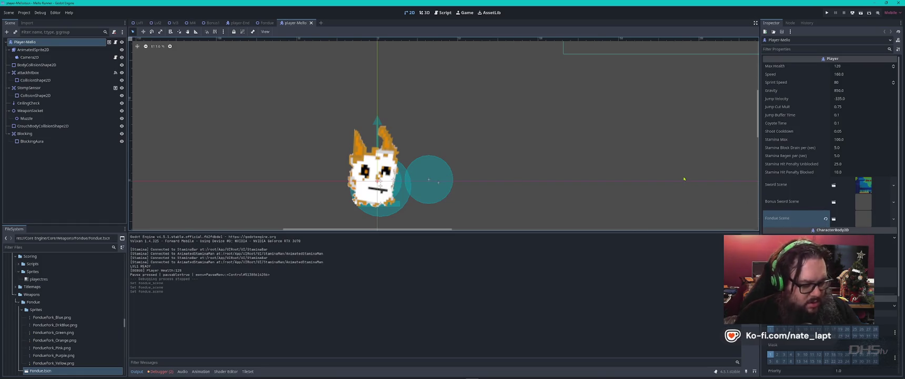
{"action": "key", "text": "F5"}
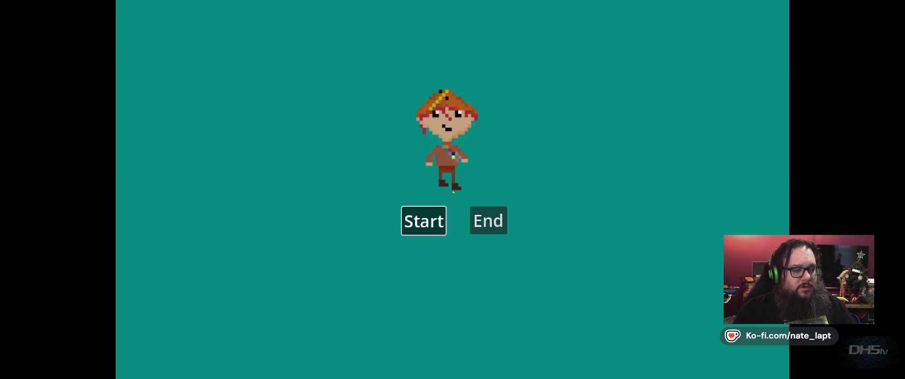
Start from the title menu, walk the cat right, then pause and exit to the editor.
{"action": "key", "text": "Return"}
{"action": "key", "text": "Right"}
{"action": "key", "text": "Right"}
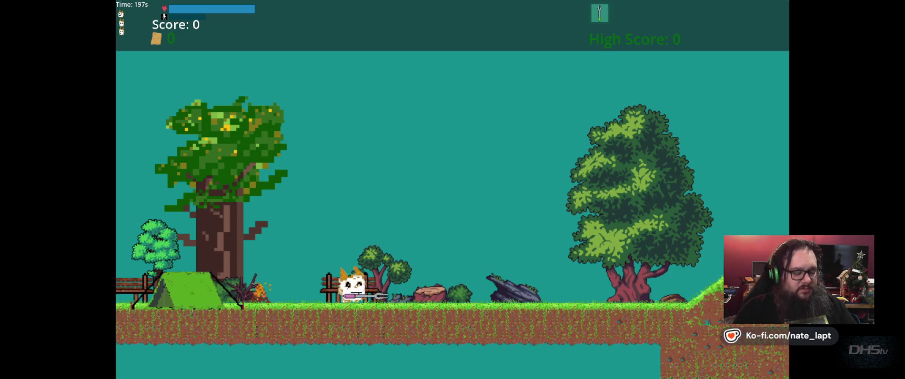
{"action": "key", "text": "Escape"}
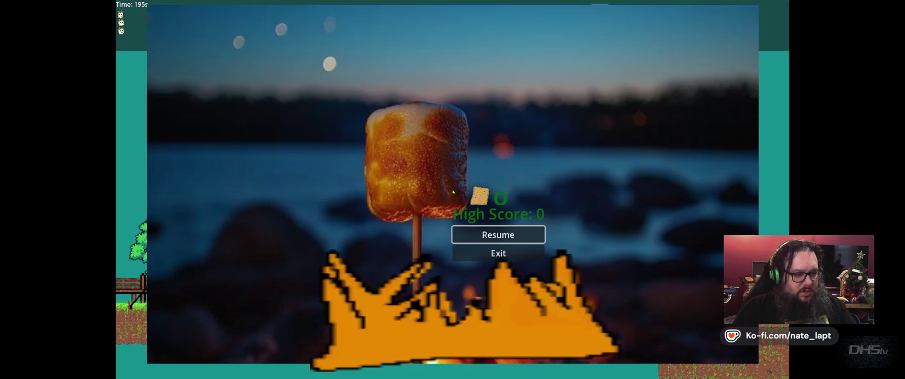
{"action": "key", "text": "Down"}
{"action": "key", "text": "Return"}
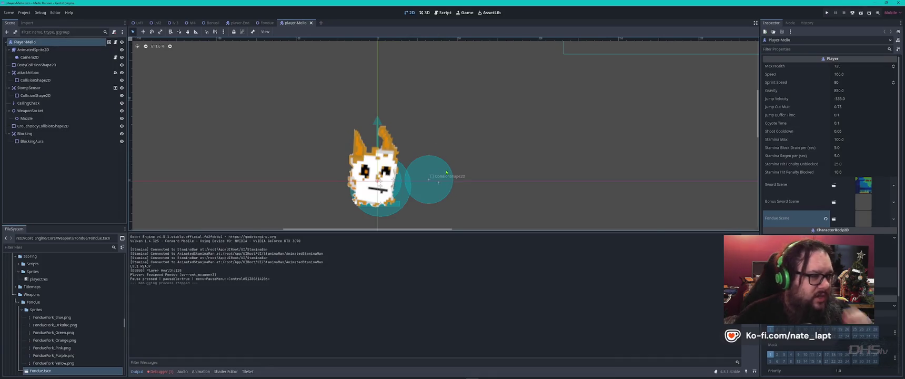
Search player_mello.gd for fondue_scene, step through its matches, then start a sword_scene search.
{"action": "left_click", "coordinate": [443, 12]}
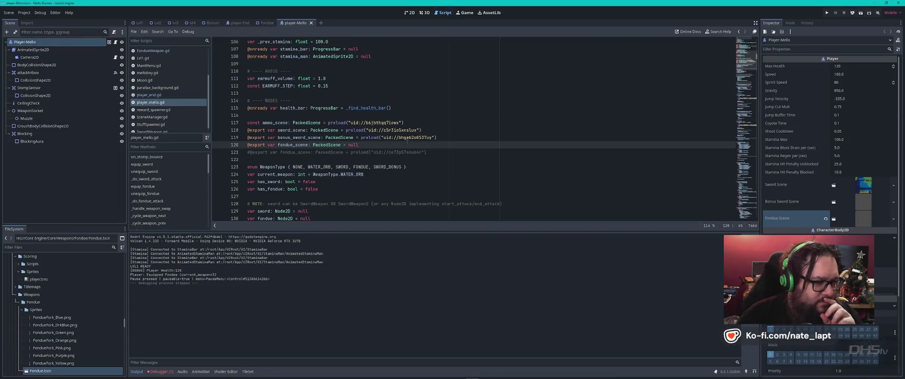
{"action": "double_click", "coordinate": [300, 144]}
{"action": "key", "text": "ctrl+f"}
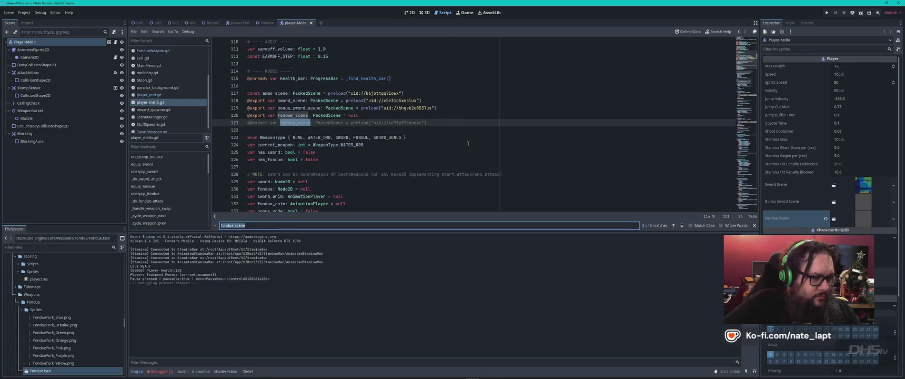
{"action": "key", "text": "Return"}
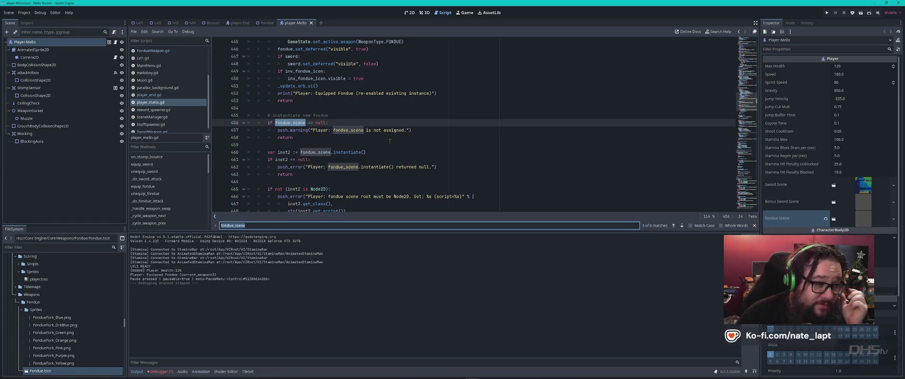
{"action": "scroll", "coordinate": [298, 132], "scroll_direction": "up", "scroll_amount": 2}
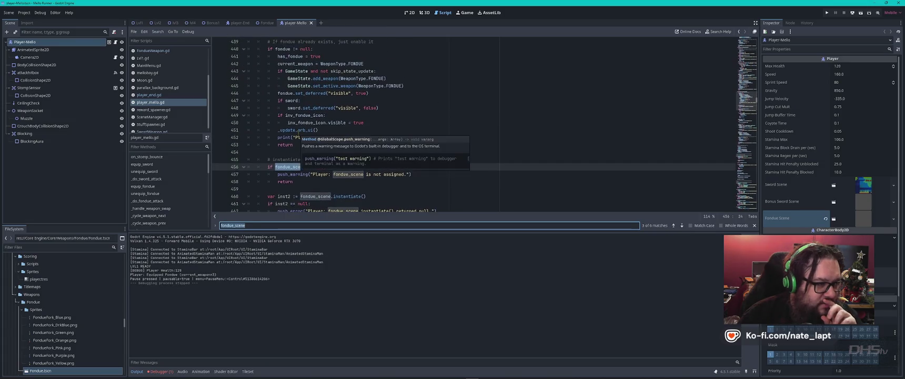
{"action": "scroll", "coordinate": [298, 132], "scroll_direction": "down", "scroll_amount": 1}
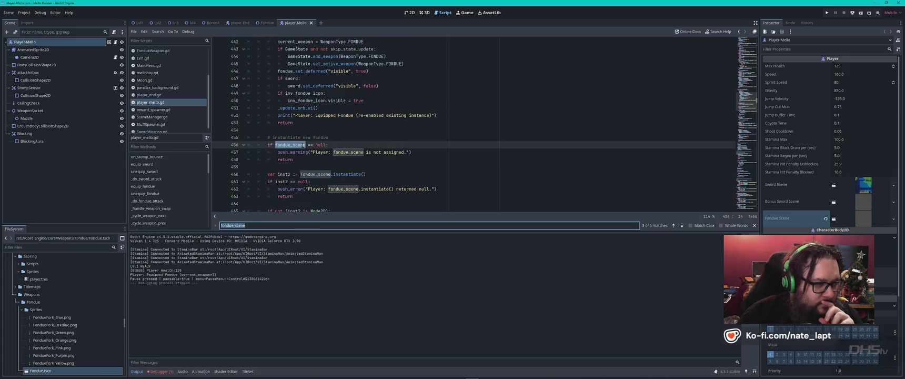
{"action": "scroll", "coordinate": [302, 144], "scroll_direction": "up", "scroll_amount": 1}
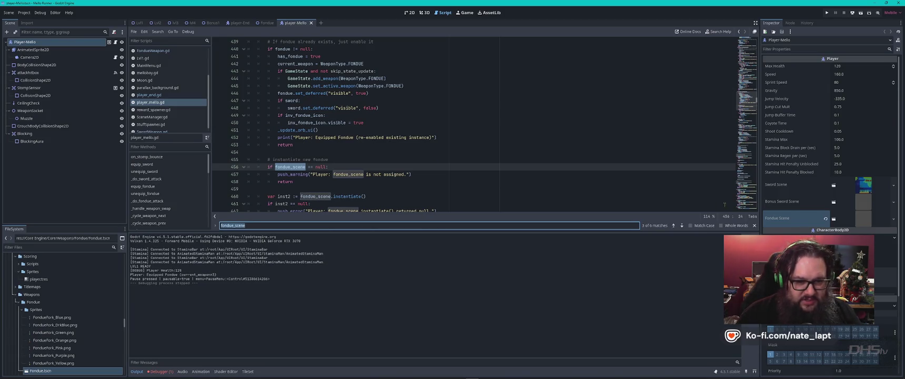
{"action": "left_click", "coordinate": [673, 226]}
{"action": "double_click", "coordinate": [296, 100]}
{"action": "key", "text": "ctrl+f"}
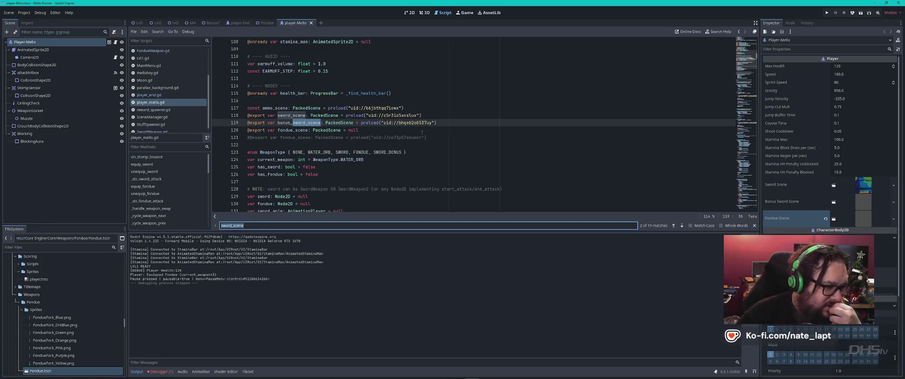
Step through the sword_scene matches in player_mello.gd down to line 389.
{"action": "key", "text": "Return"}
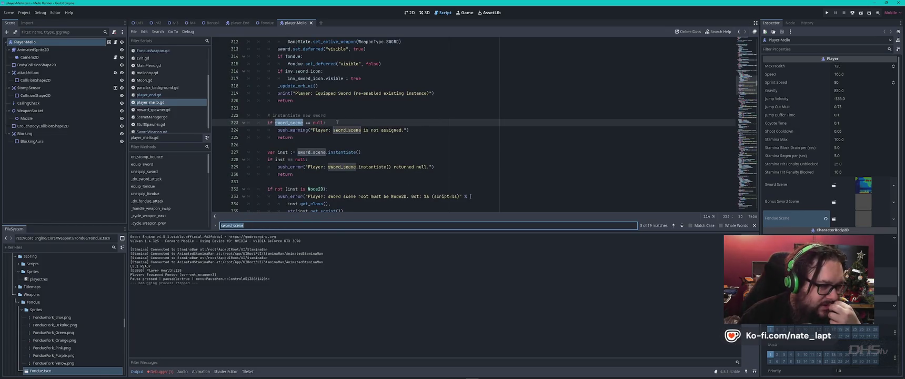
{"action": "scroll", "coordinate": [392, 161], "scroll_direction": "down", "scroll_amount": 2}
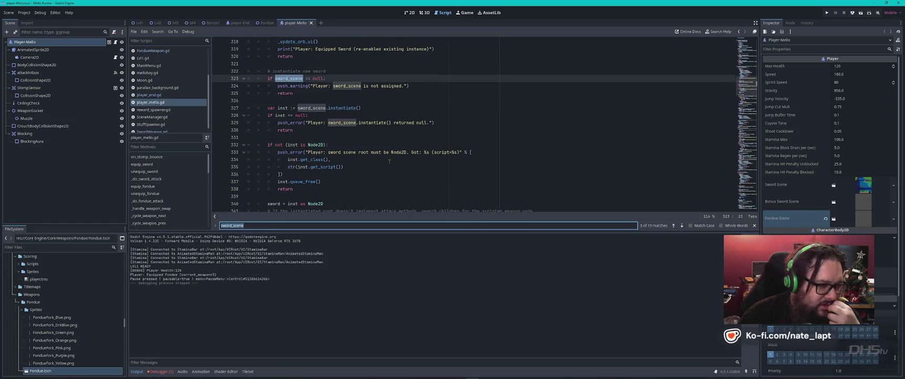
{"action": "scroll", "coordinate": [389, 160], "scroll_direction": "down", "scroll_amount": 1}
{"action": "key", "text": "Return"}
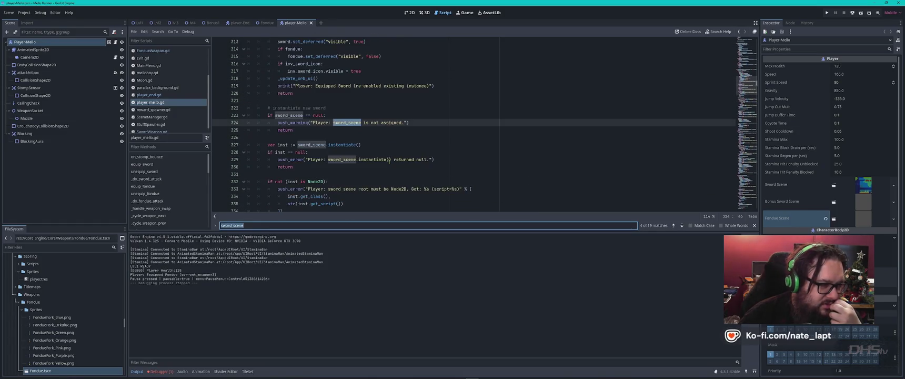
{"action": "key", "text": "Return"}
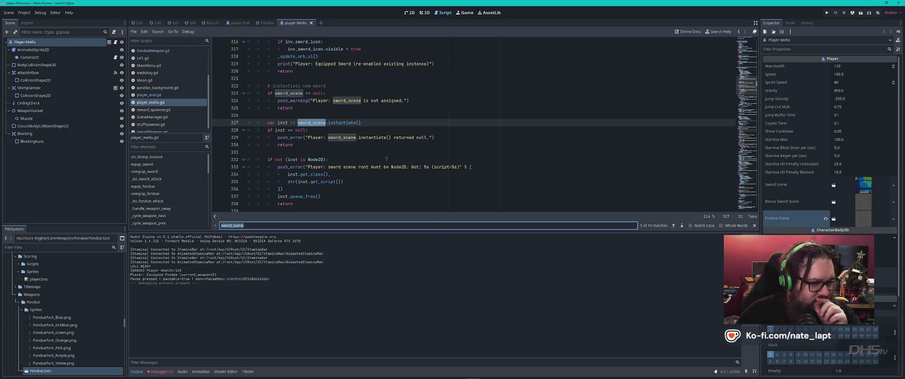
{"action": "key", "text": "Return"}
{"action": "key", "text": "Return"}
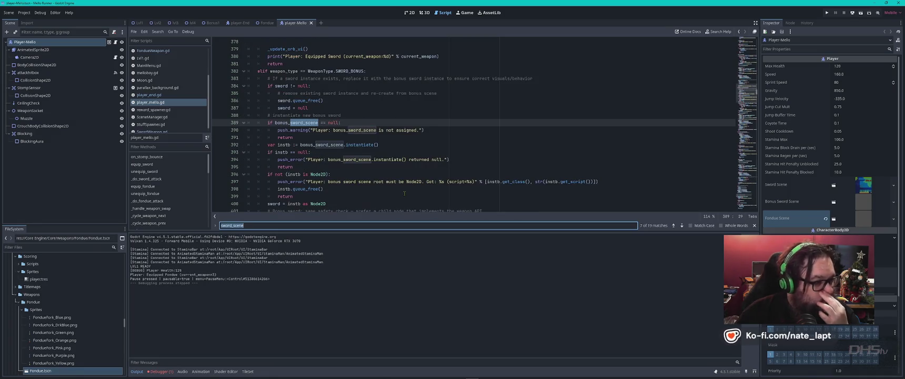
Continue through sword_scene matches on lines 642, 695 and 724, then view the logged errors.
{"action": "key", "text": "Return"}
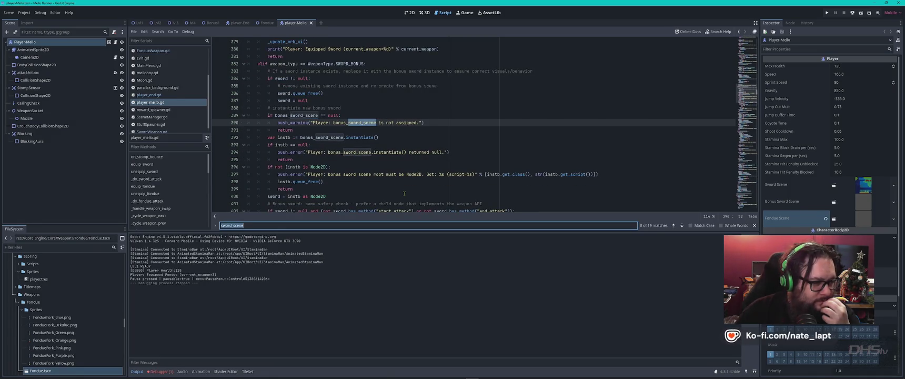
{"action": "key", "text": "Return"}
{"action": "key", "text": "Return"}
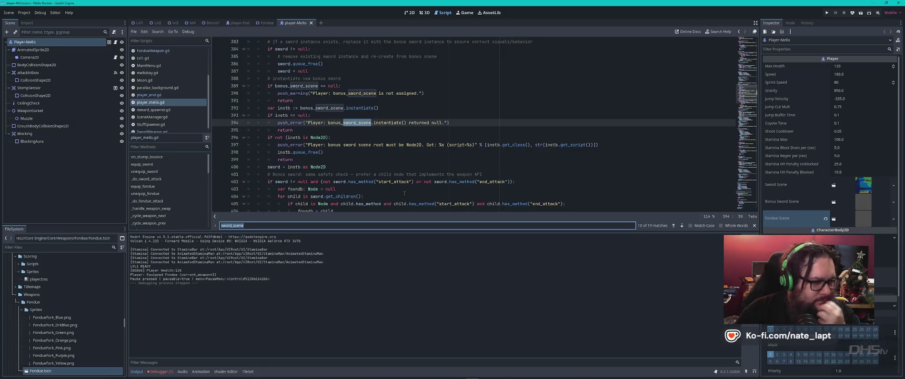
{"action": "key", "text": "Return"}
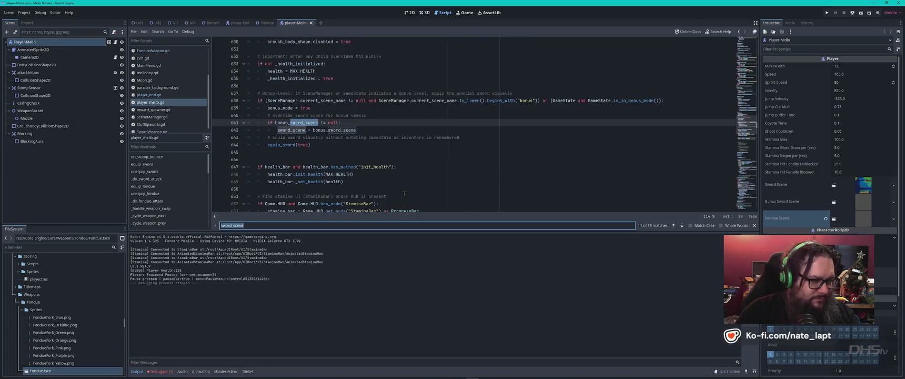
{"action": "key", "text": "Return"}
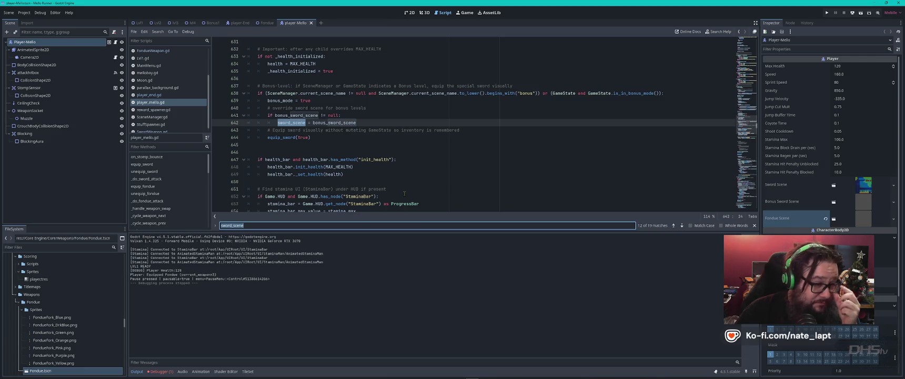
{"action": "key", "text": "Return"}
{"action": "key", "text": "Return"}
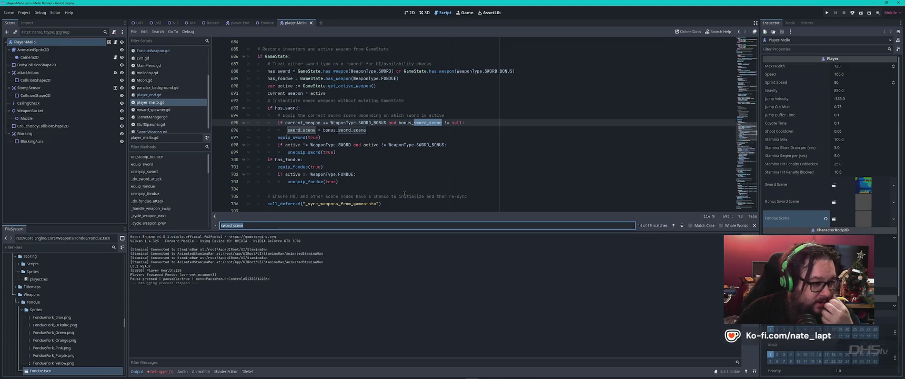
{"action": "key", "text": "Return"}
{"action": "key", "text": "Return"}
{"action": "key", "text": "Return"}
{"action": "key", "text": "Return"}
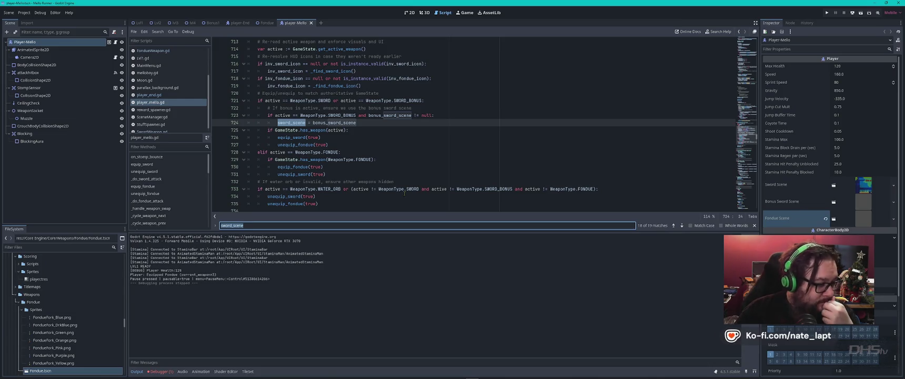
{"action": "left_click", "coordinate": [161, 371]}
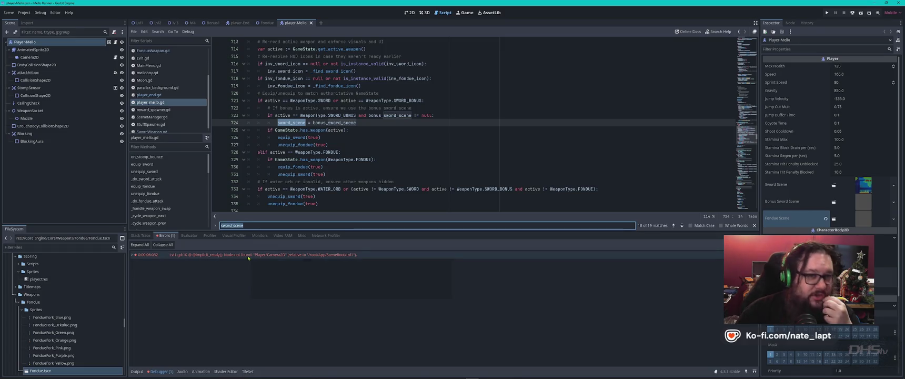
Close the player-Mello and player-End scene tabs.
{"action": "mouse_move", "coordinate": [248, 257]}
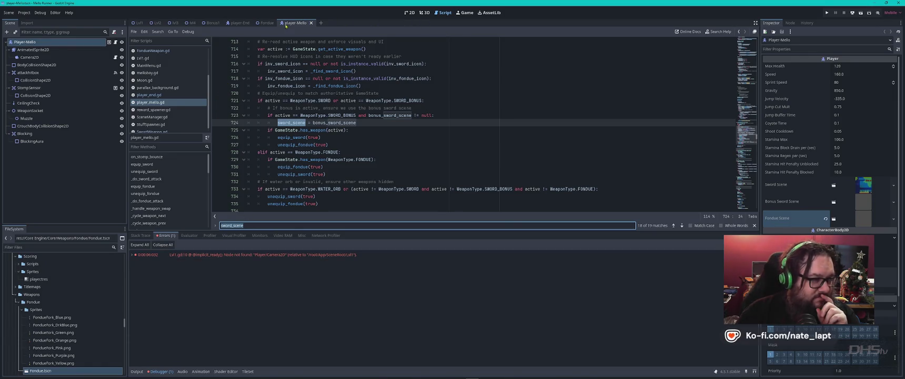
{"action": "middle_click", "coordinate": [285, 25]}
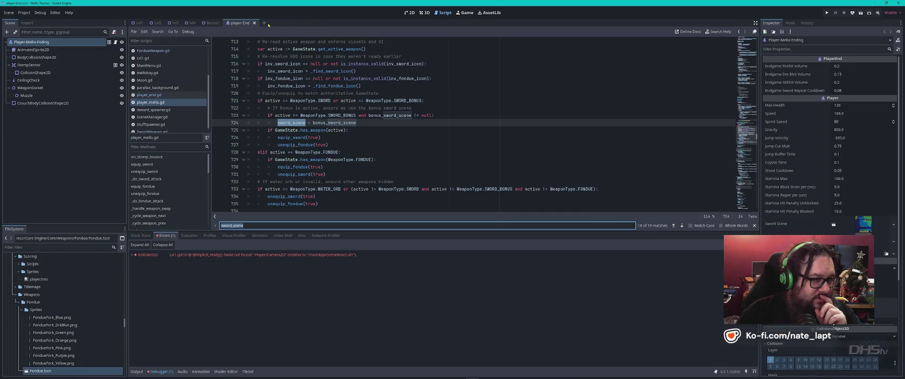
{"action": "middle_click", "coordinate": [241, 23]}
Filter the FileSystem for 'mainme' and open MainMenu.tscn.
{"action": "left_click", "coordinate": [37, 246]}
{"action": "type", "text": "mainme"}
{"action": "double_click", "coordinate": [37, 295]}
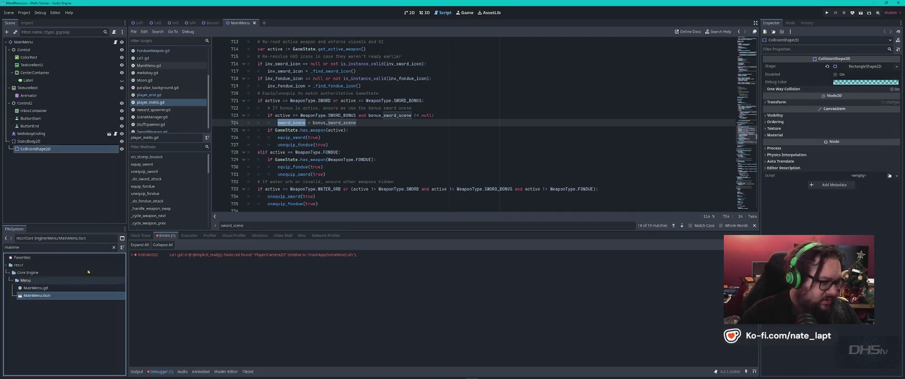
Switch to the 2D view, zoom out, and inspect HBoxContainer, ButtonStart, ButtonEnd and Label.
{"action": "left_click", "coordinate": [409, 12]}
{"action": "scroll", "coordinate": [422, 167], "scroll_direction": "down", "scroll_amount": 2}
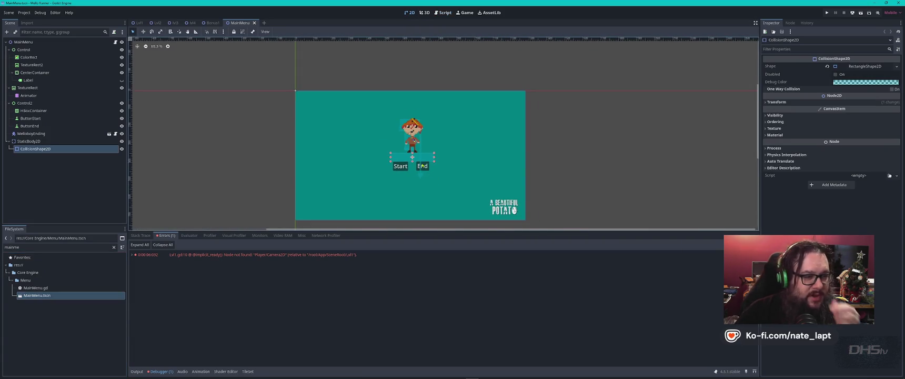
{"action": "scroll", "coordinate": [422, 167], "scroll_direction": "down", "scroll_amount": 2}
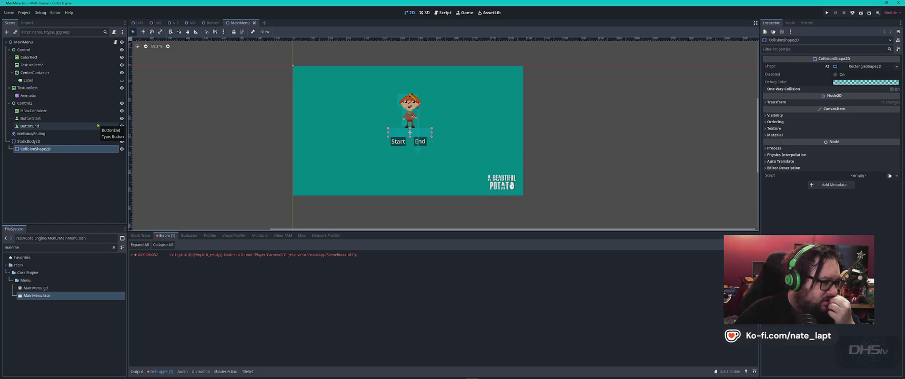
{"action": "left_click", "coordinate": [44, 111]}
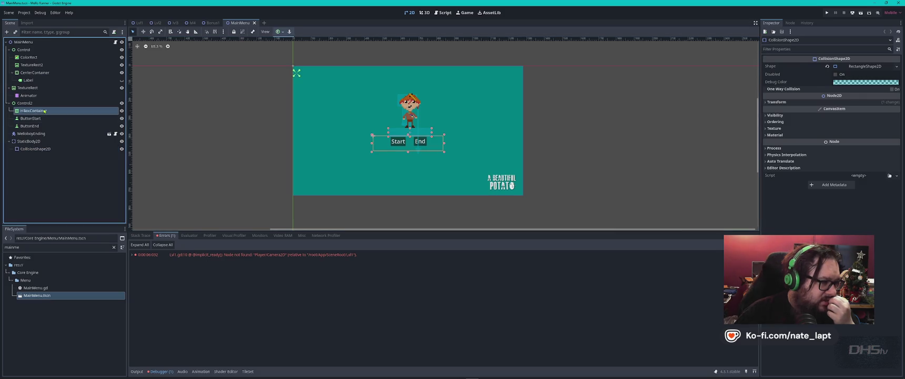
{"action": "left_click", "coordinate": [31, 118]}
{"action": "left_click", "coordinate": [32, 126]}
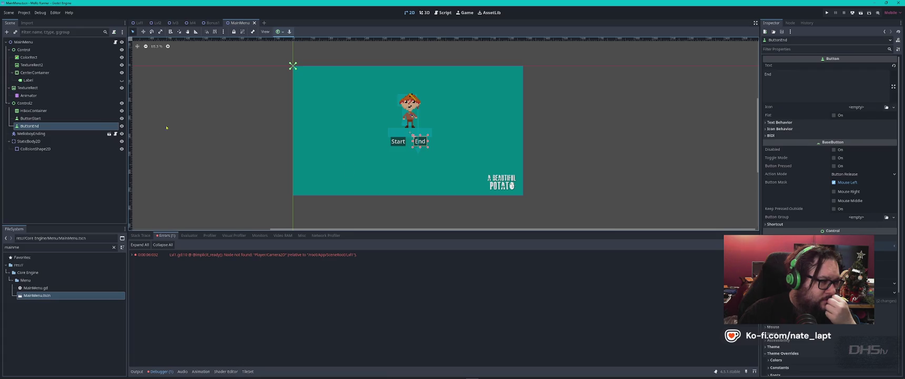
{"action": "left_click", "coordinate": [29, 80]}
Toggle the Label node's visibility until the Main Menu title shows on the canvas.
{"action": "left_click", "coordinate": [33, 66]}
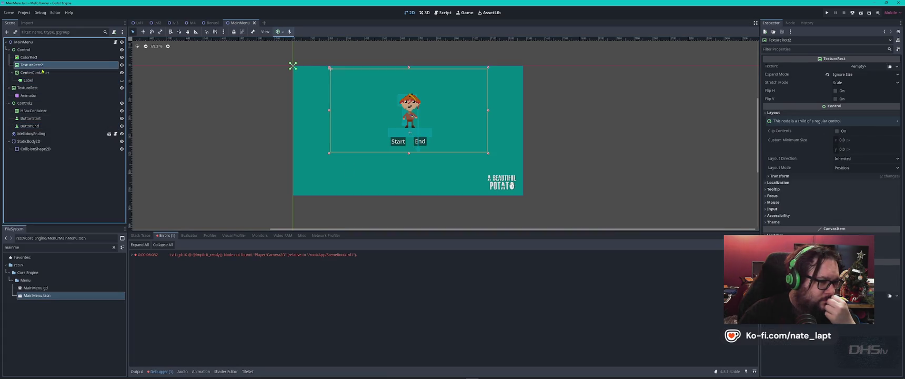
{"action": "left_click", "coordinate": [42, 80]}
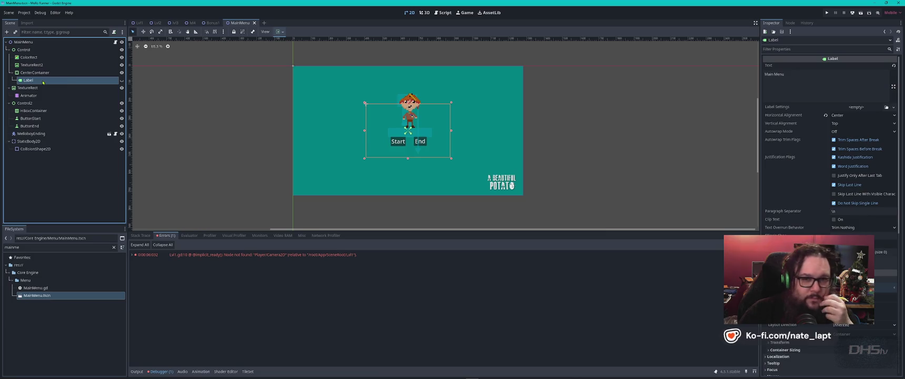
{"action": "left_click", "coordinate": [122, 80]}
{"action": "left_click", "coordinate": [122, 80]}
{"action": "left_click", "coordinate": [122, 80]}
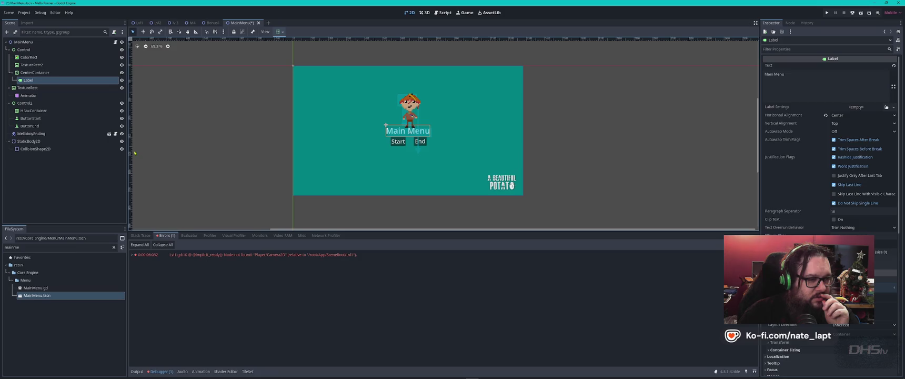
Inspect CenterContainer, HBoxContainer, Control2 and ButtonStart, ending with Control2 selected.
{"action": "left_click", "coordinate": [34, 73]}
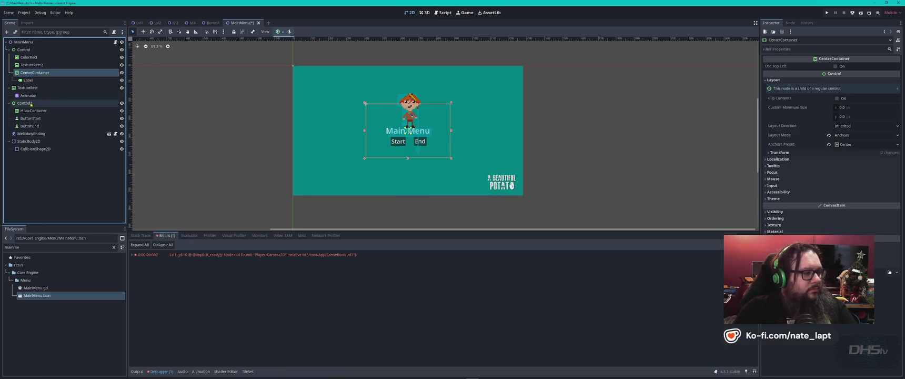
{"action": "left_click", "coordinate": [34, 110]}
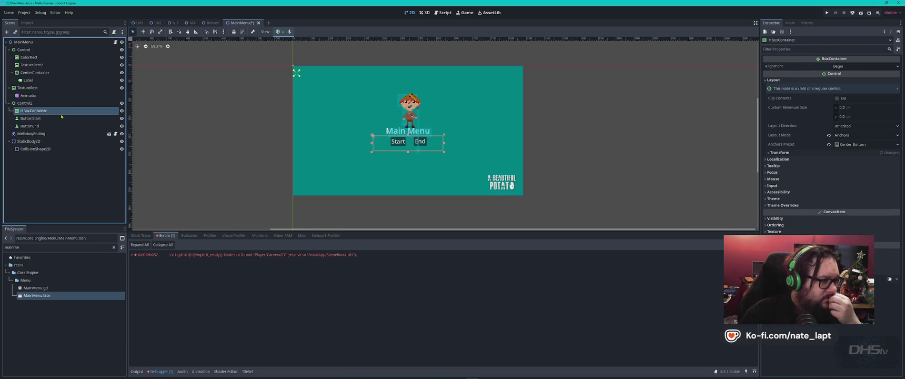
{"action": "left_click", "coordinate": [27, 103]}
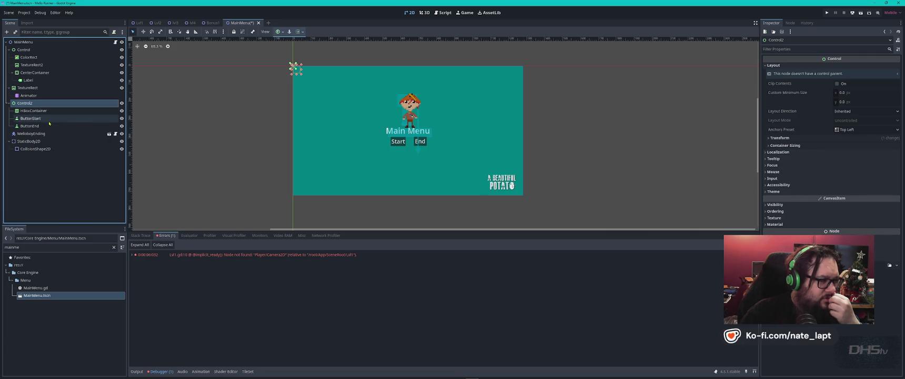
{"action": "left_click", "coordinate": [42, 120]}
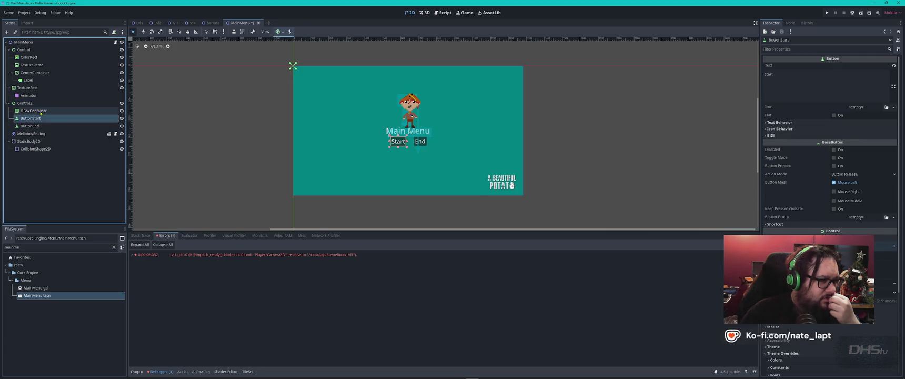
{"action": "left_click", "coordinate": [33, 111]}
{"action": "left_click", "coordinate": [31, 104]}
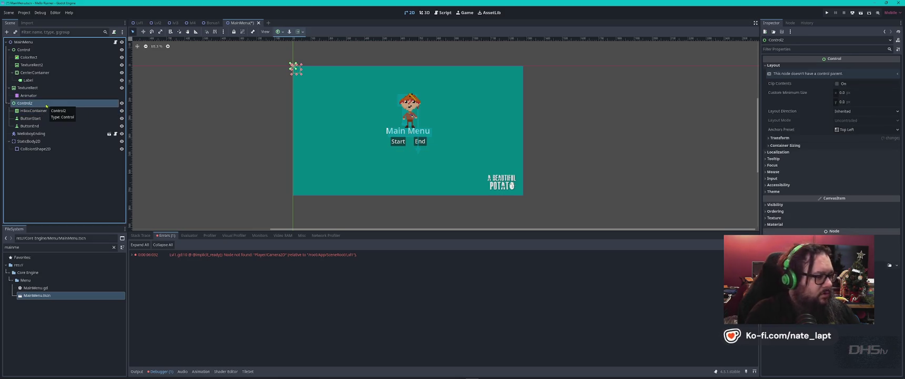
Add a new HBoxContainer as a child of Control2 and move it to the top-left.
{"action": "key", "text": "ctrl+a"}
{"action": "type", "text": "hbo"}
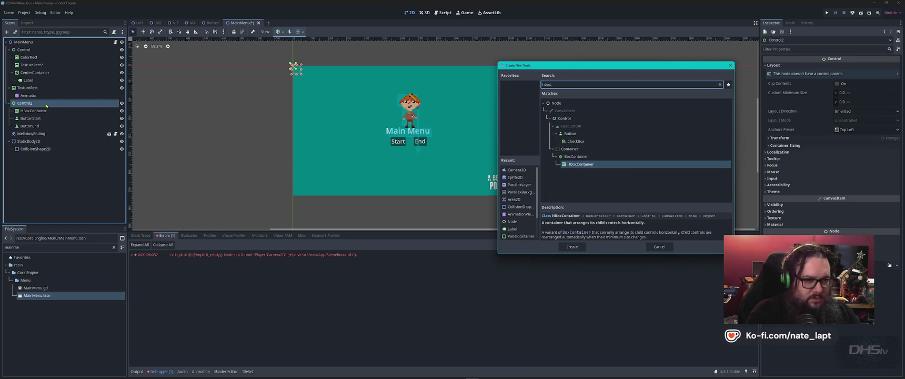
{"action": "key", "text": "Return"}
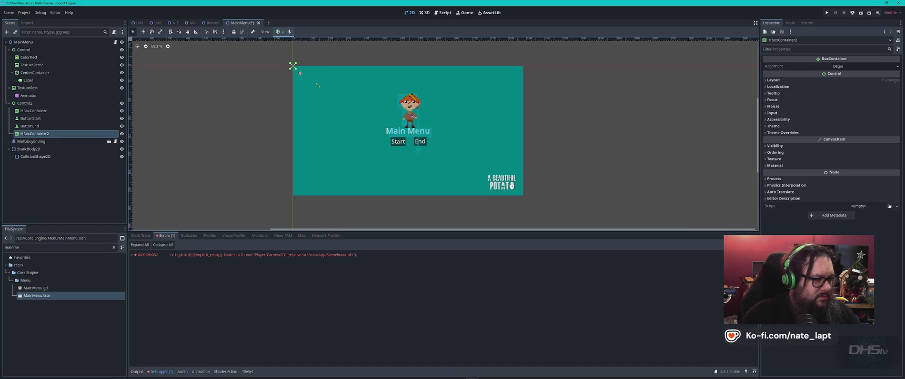
{"action": "left_click_drag", "start_coordinate": [297, 70], "coordinate": [293, 65]}
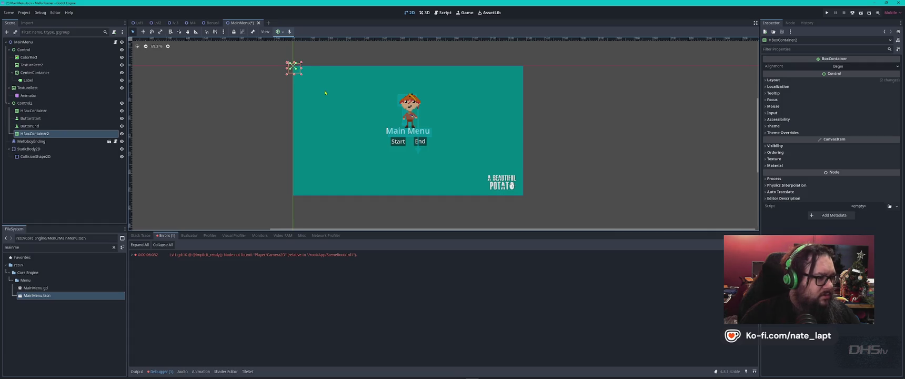
Review the anchor presets of both containers without applying any.
{"action": "left_click", "coordinate": [283, 32]}
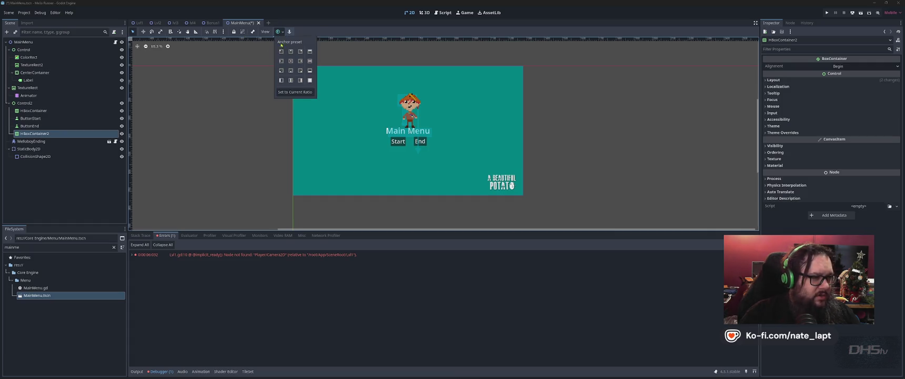
{"action": "left_click", "coordinate": [244, 106]}
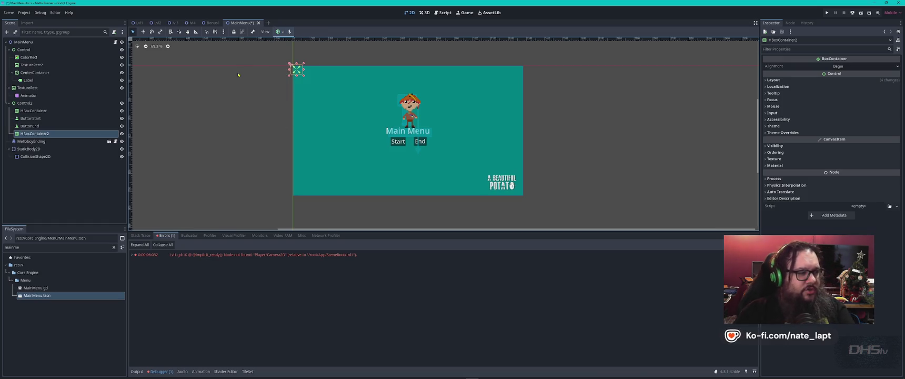
{"action": "left_click", "coordinate": [53, 111]}
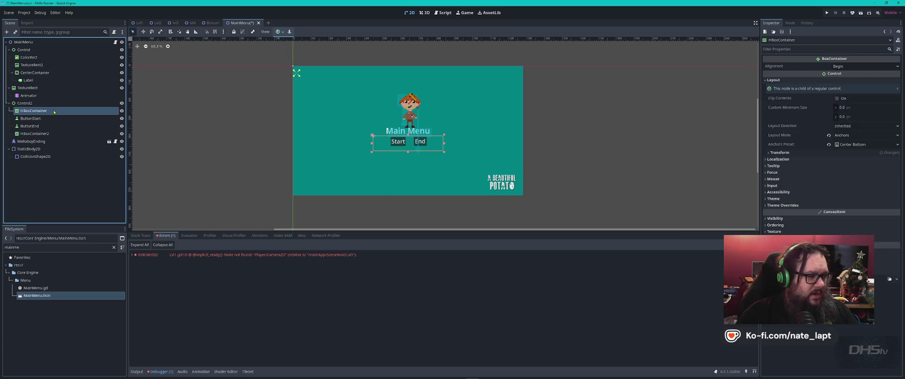
{"action": "left_click", "coordinate": [283, 32]}
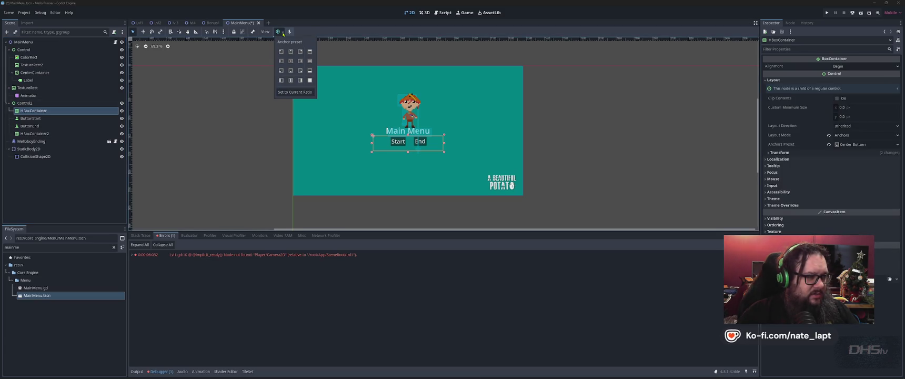
{"action": "left_click", "coordinate": [334, 25]}
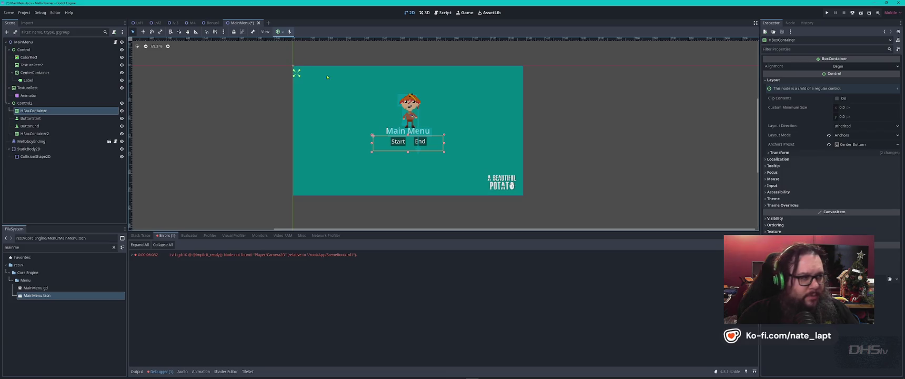
Select HBoxContainer2, filter the Inspector by 'anc', and open its Anchors Preset list.
{"action": "left_click", "coordinate": [35, 134]}
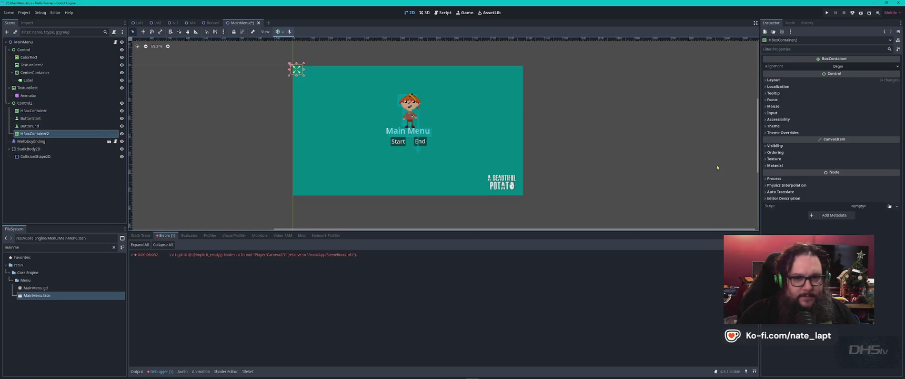
{"action": "left_click", "coordinate": [792, 50]}
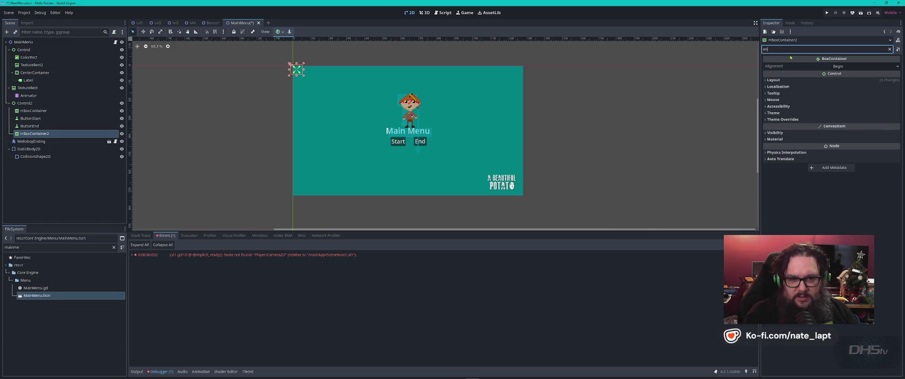
{"action": "type", "text": "anc"}
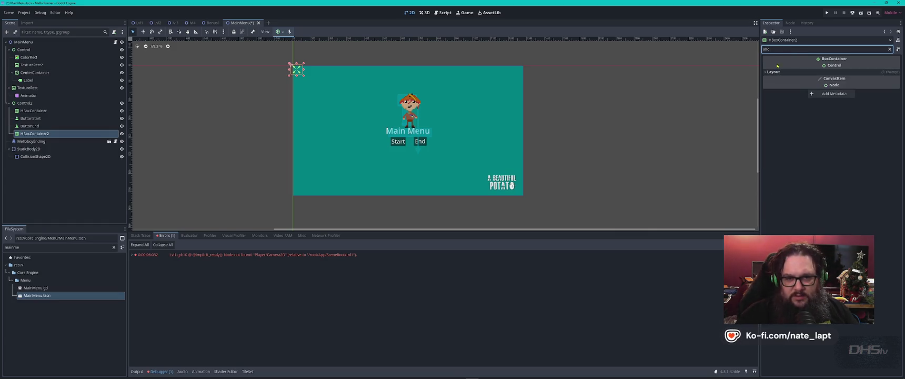
{"action": "left_click", "coordinate": [773, 71]}
{"action": "left_click", "coordinate": [865, 89]}
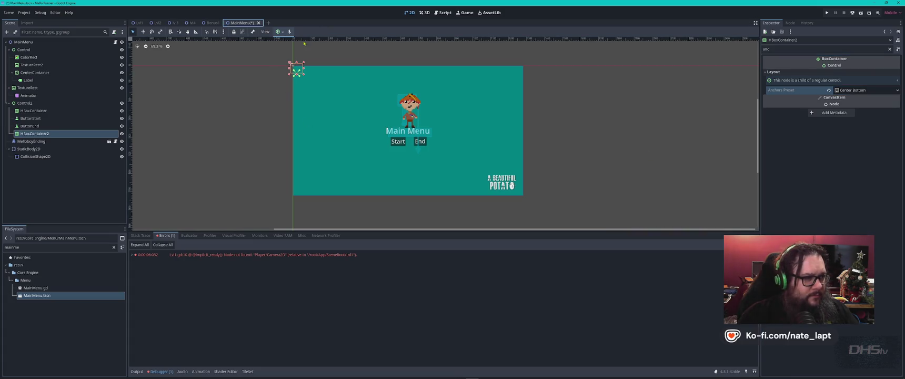
Resize the Control2 rectangle by dragging its corner handles.
{"action": "left_click", "coordinate": [24, 103]}
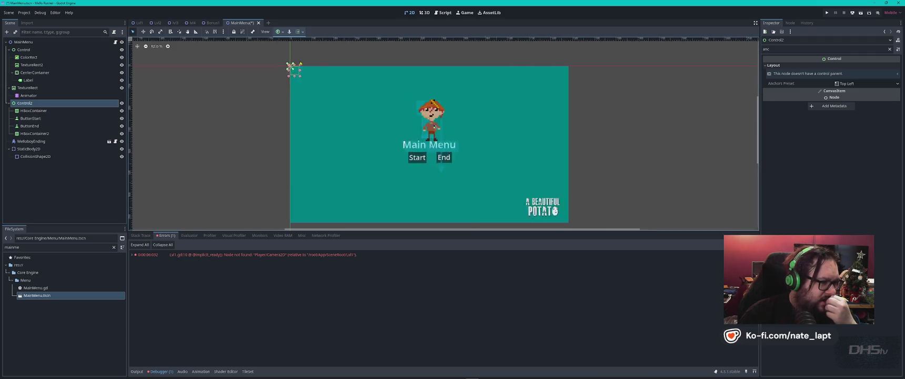
{"action": "scroll", "coordinate": [290, 57], "scroll_direction": "up", "scroll_amount": 4}
{"action": "mouse_move", "coordinate": [307, 94]}
{"action": "left_mouse_down"}
{"action": "mouse_move", "coordinate": [407, 130]}
{"action": "mouse_move", "coordinate": [410, 147]}
{"action": "mouse_move", "coordinate": [405, 139]}
{"action": "left_mouse_up"}
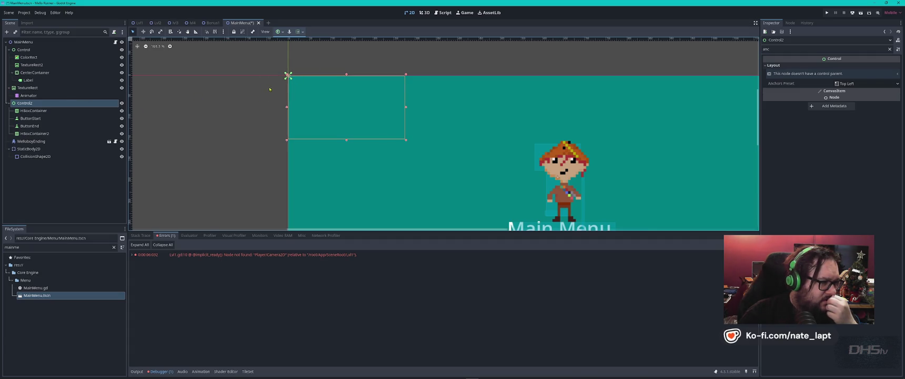
{"action": "mouse_move", "coordinate": [287, 75]}
{"action": "left_mouse_down"}
{"action": "mouse_move", "coordinate": [312, 93]}
{"action": "mouse_move", "coordinate": [307, 87]}
{"action": "left_mouse_up"}
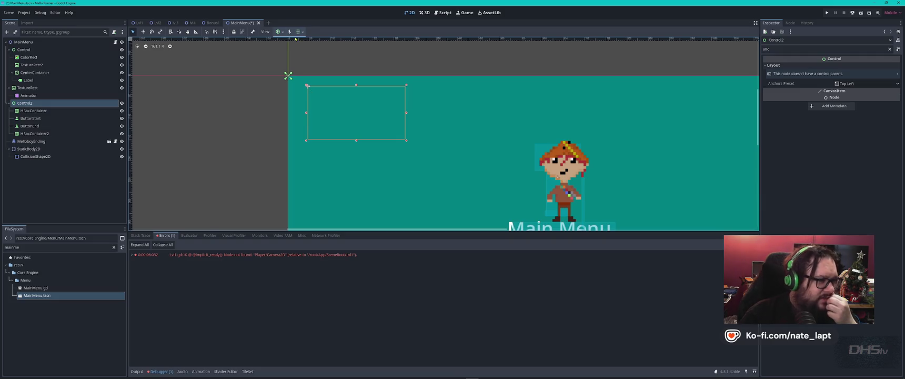
Try a Center anchor preset on Control2, then undo it and recentre the view.
{"action": "left_click", "coordinate": [279, 32]}
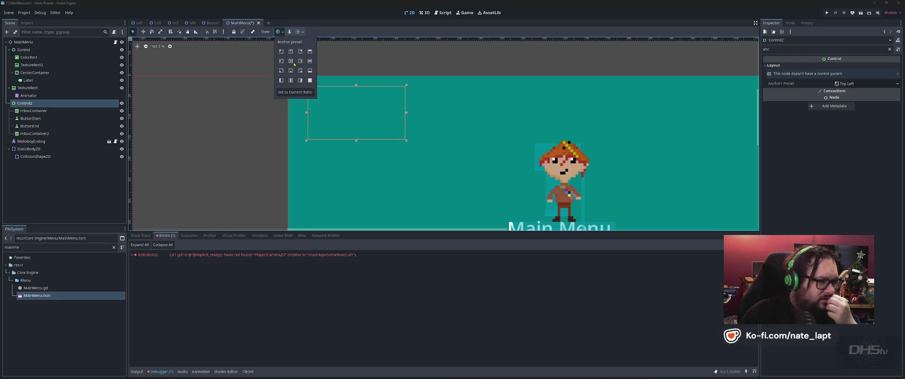
{"action": "left_click", "coordinate": [291, 61]}
{"action": "scroll", "coordinate": [526, 143], "scroll_direction": "down", "scroll_amount": 4}
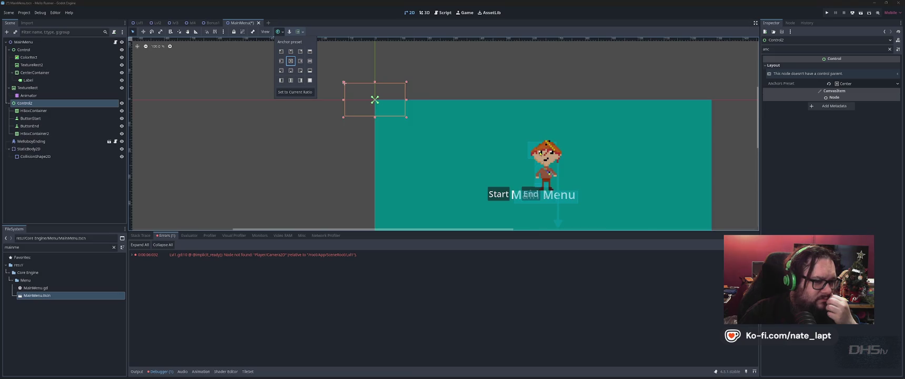
{"action": "left_click", "coordinate": [565, 156]}
{"action": "key", "text": "ctrl+z"}
{"action": "left_click_drag", "start_coordinate": [525, 133], "coordinate": [356, 95]}
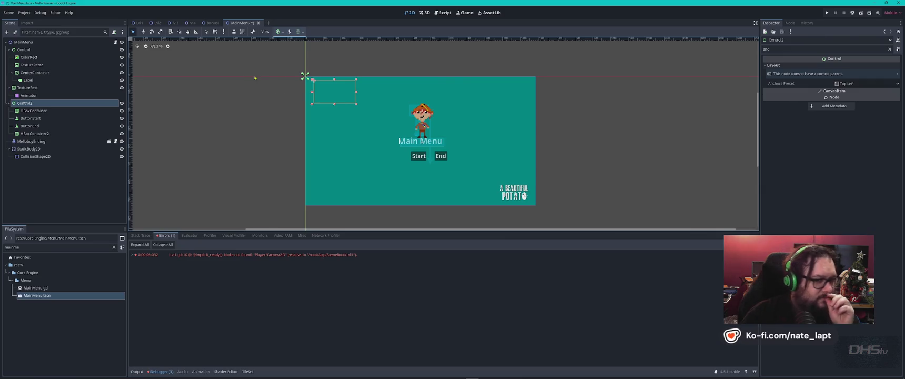
Try Center, Center Top and Center Bottom presets, settle on Top Left, and enlarge Control2.
{"action": "left_click", "coordinate": [859, 84]}
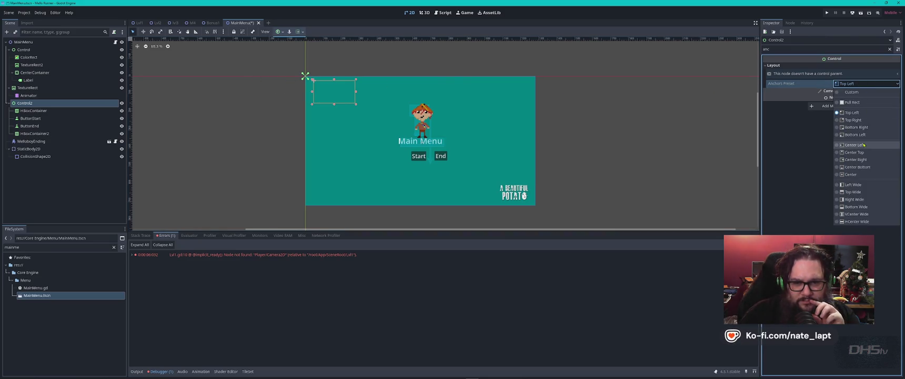
{"action": "left_click", "coordinate": [857, 174]}
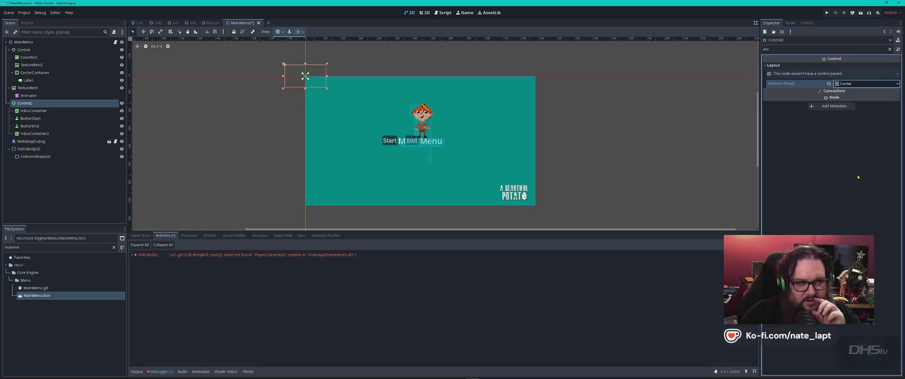
{"action": "left_click", "coordinate": [858, 84]}
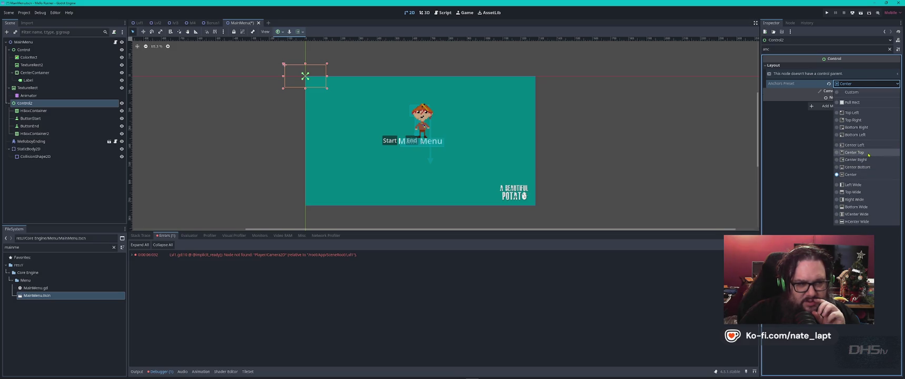
{"action": "left_click", "coordinate": [857, 152]}
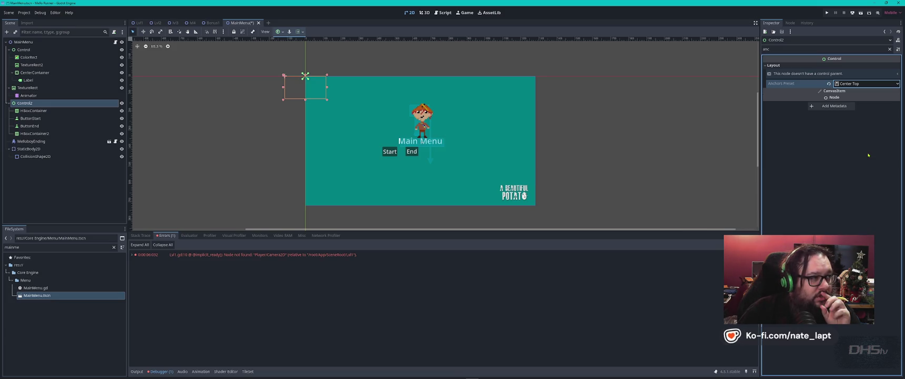
{"action": "left_click", "coordinate": [865, 83]}
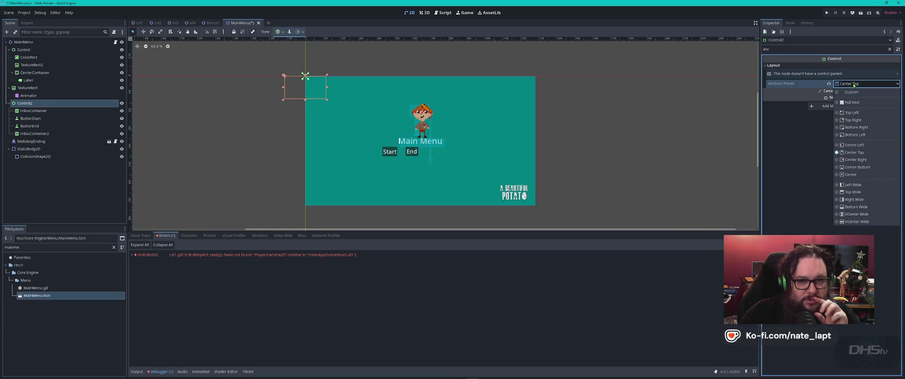
{"action": "left_click", "coordinate": [857, 167]}
{"action": "left_click", "coordinate": [852, 84]}
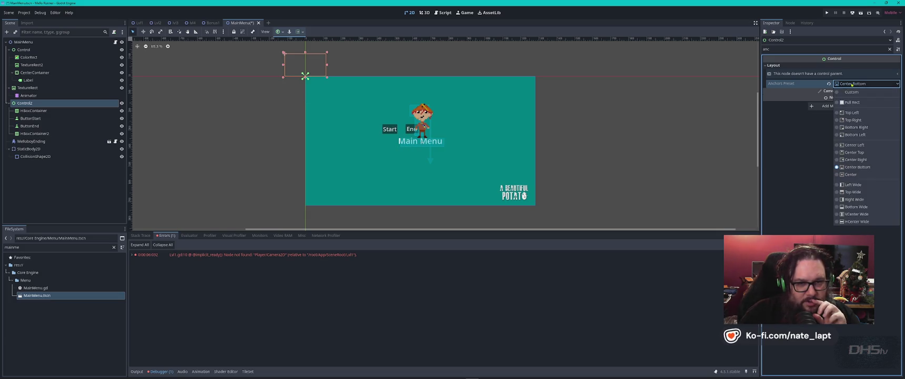
{"action": "scroll", "coordinate": [357, 47], "scroll_direction": "up", "scroll_amount": 5}
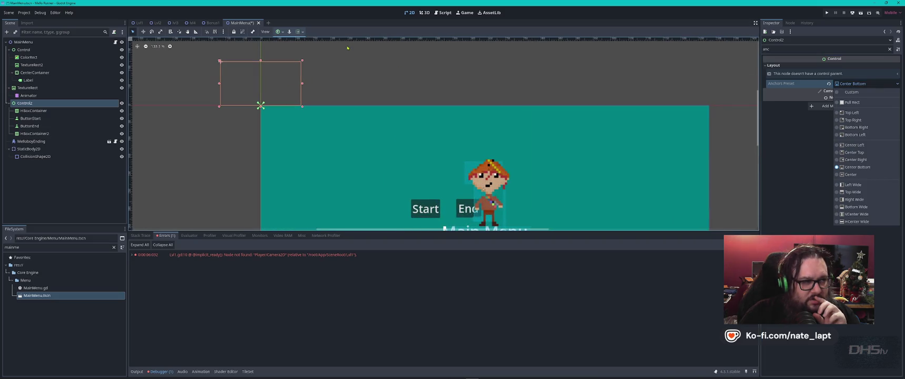
{"action": "left_click", "coordinate": [852, 112]}
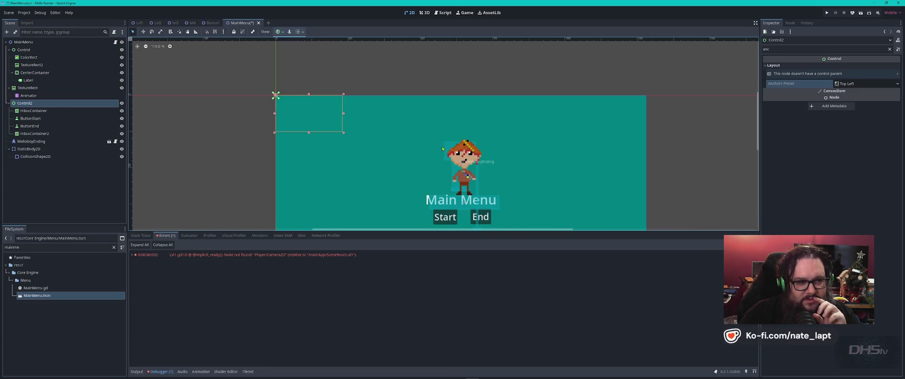
{"action": "scroll", "coordinate": [472, 178], "scroll_direction": "down", "scroll_amount": 5}
{"action": "mouse_move", "coordinate": [383, 141]}
{"action": "left_mouse_down"}
{"action": "mouse_move", "coordinate": [516, 220]}
{"action": "mouse_move", "coordinate": [436, 112]}
{"action": "left_mouse_up"}
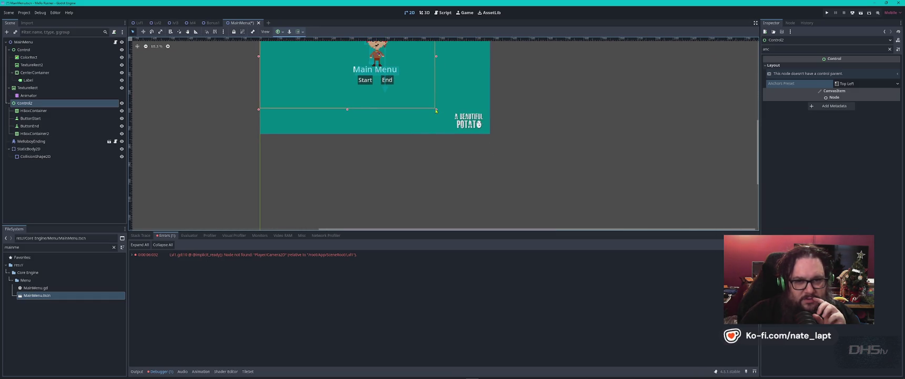
Clear the Inspector filter and browse the alignment and View options.
{"action": "left_click", "coordinate": [782, 50]}
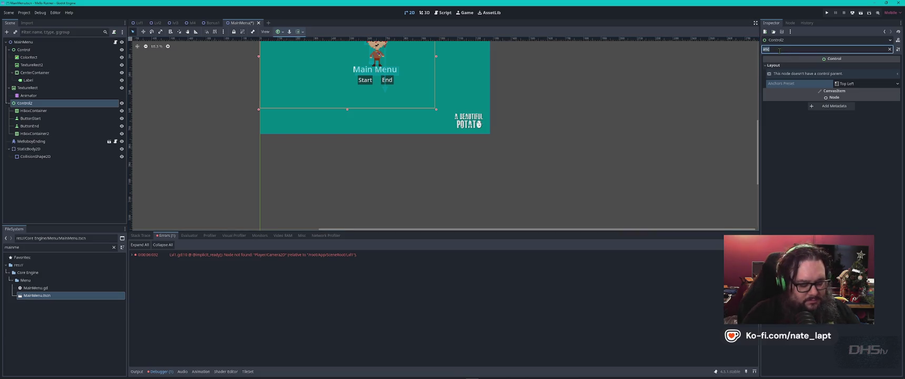
{"action": "key", "text": "BackSpace"}
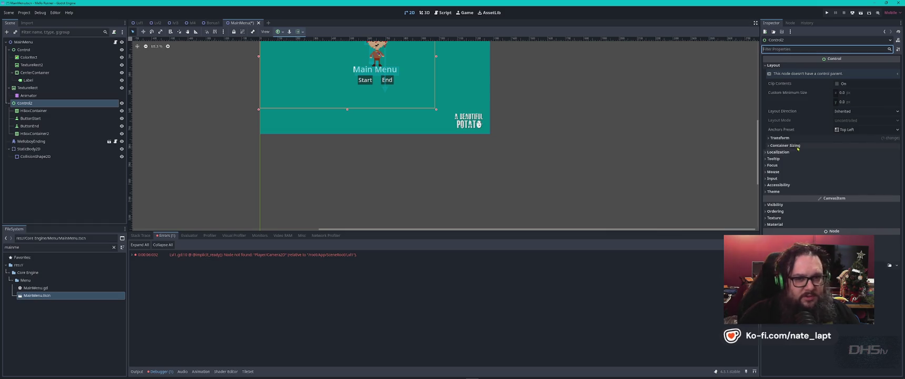
{"action": "left_click", "coordinate": [304, 32]}
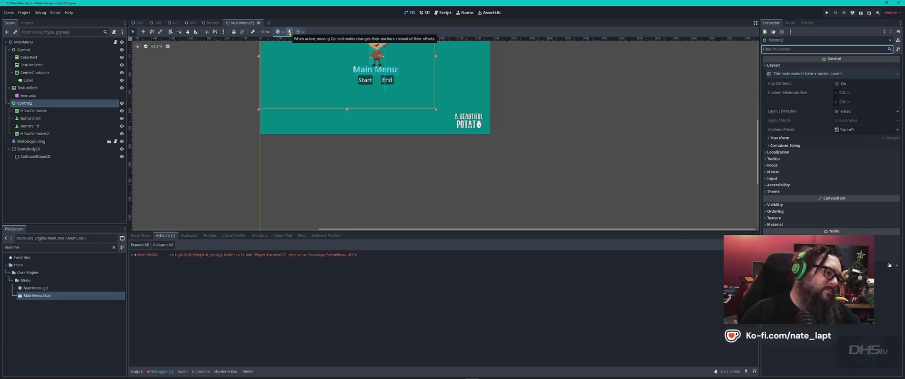
{"action": "left_click", "coordinate": [265, 32]}
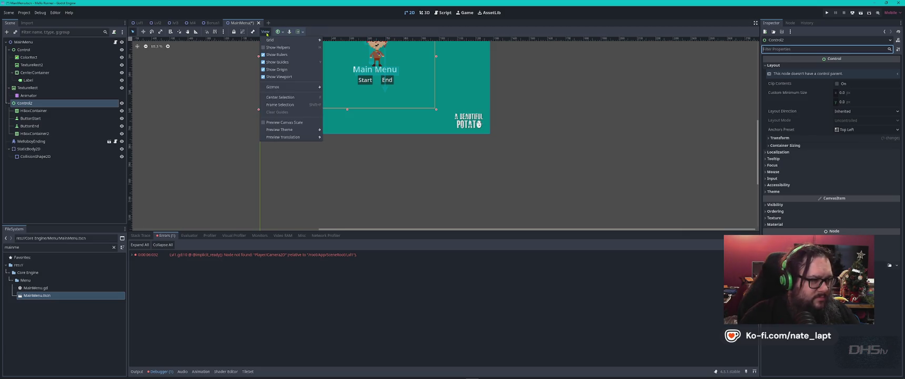
{"action": "left_click", "coordinate": [265, 32]}
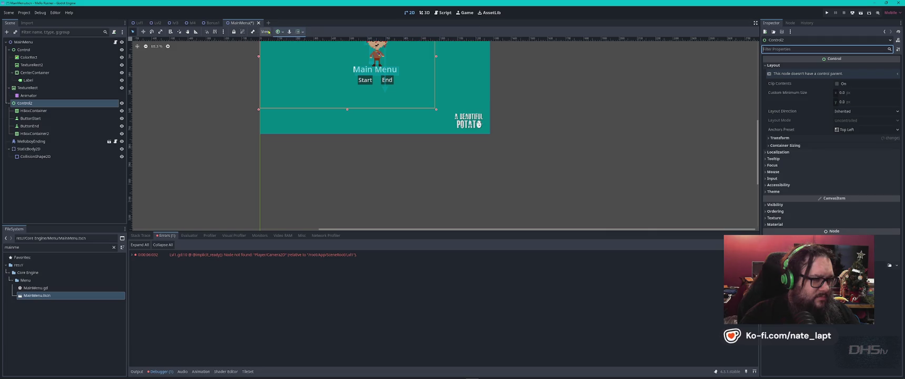
Drag Control2's corner so it spans the whole teal background, then recentre the canvas.
{"action": "right_click", "coordinate": [36, 103]}
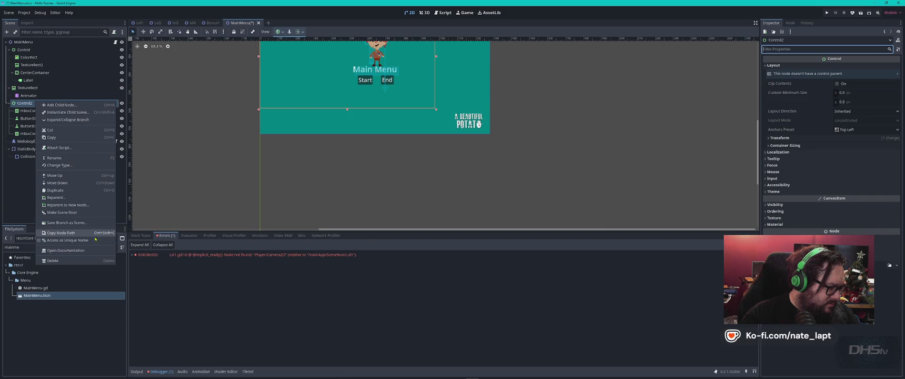
{"action": "left_click", "coordinate": [437, 110]}
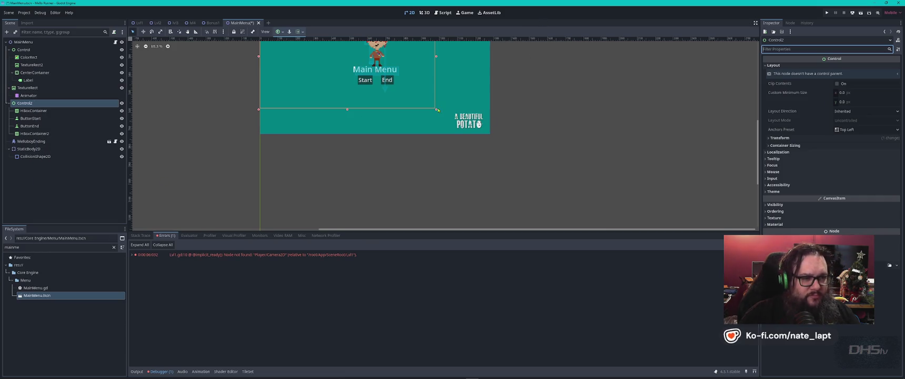
{"action": "left_click_drag", "start_coordinate": [438, 110], "coordinate": [492, 136]}
{"action": "left_click_drag", "start_coordinate": [475, 113], "coordinate": [499, 173]}
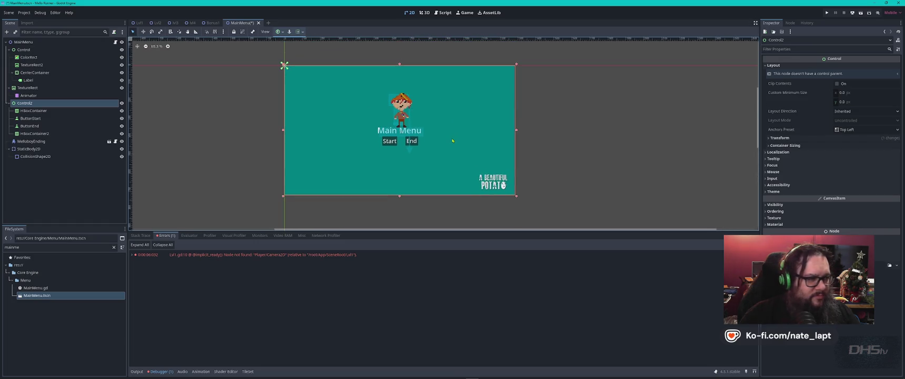
Give HBoxContainer2 the HCenter Wide anchor preset.
{"action": "left_click", "coordinate": [41, 133]}
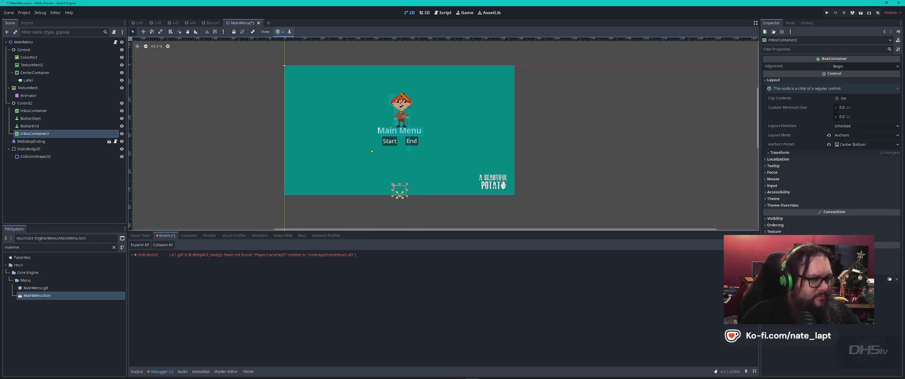
{"action": "left_click", "coordinate": [281, 33]}
{"action": "left_click", "coordinate": [290, 61]}
{"action": "left_click", "coordinate": [290, 71]}
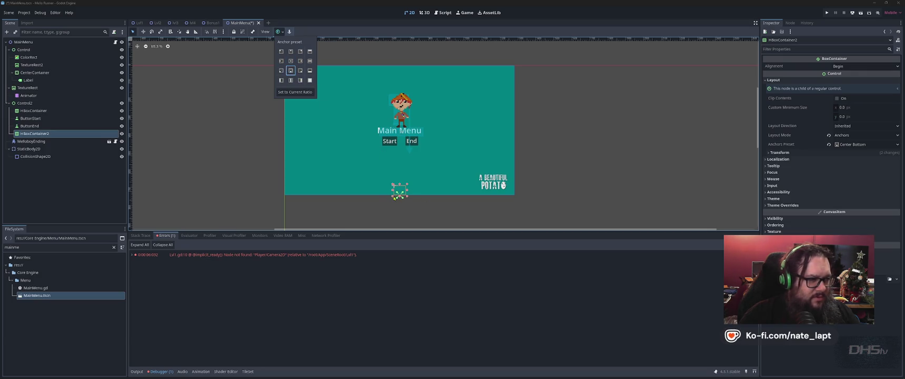
{"action": "left_click", "coordinate": [309, 61]}
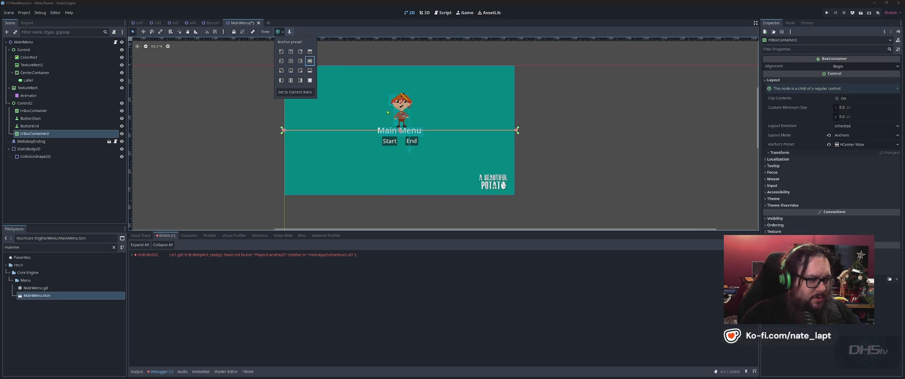
{"action": "scroll", "coordinate": [376, 142], "scroll_direction": "up", "scroll_amount": 3}
{"action": "scroll", "coordinate": [376, 142], "scroll_direction": "up", "scroll_amount": 2}
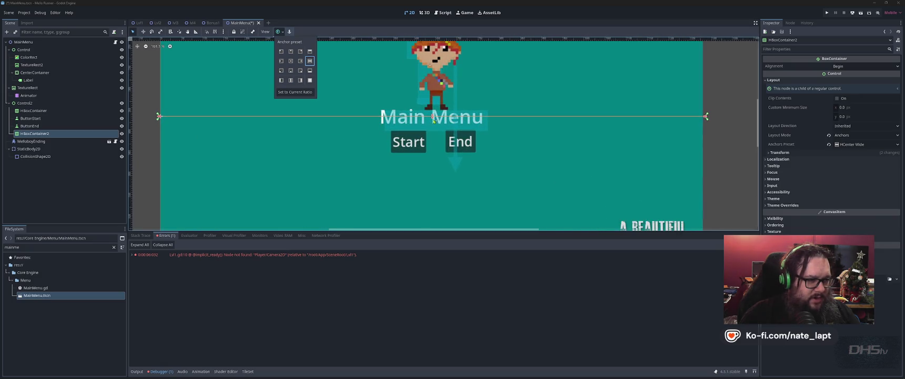
{"action": "left_click", "coordinate": [433, 128]}
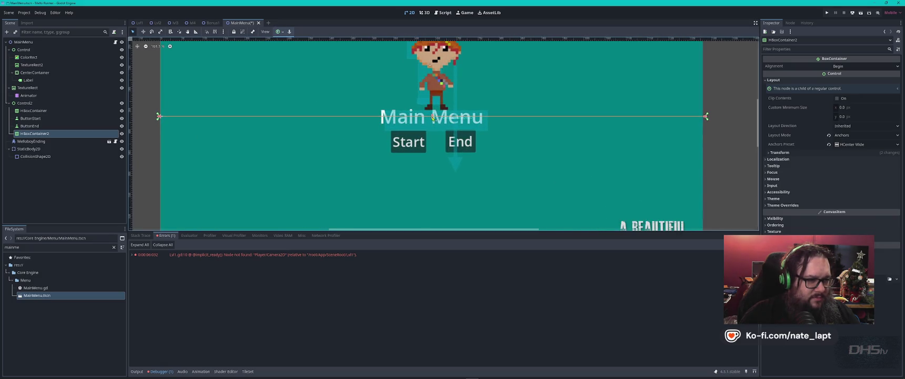
Drag HBoxContainer2's edges into a box just below the Start and End buttons.
{"action": "left_click_drag", "start_coordinate": [433, 118], "coordinate": [432, 143]}
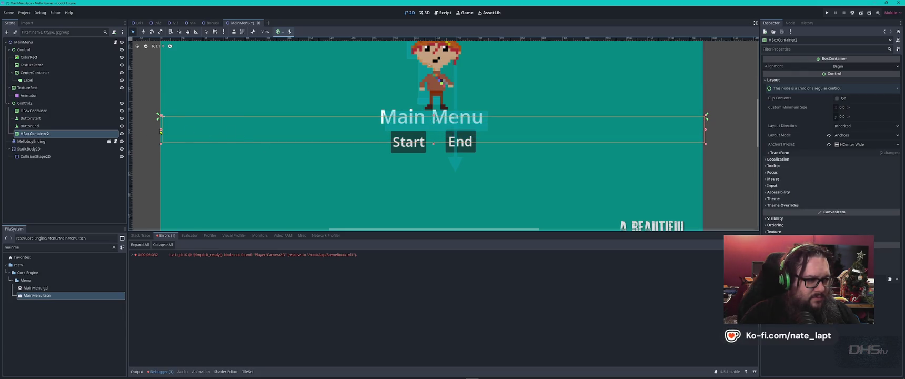
{"action": "left_click_drag", "start_coordinate": [162, 132], "coordinate": [341, 135]}
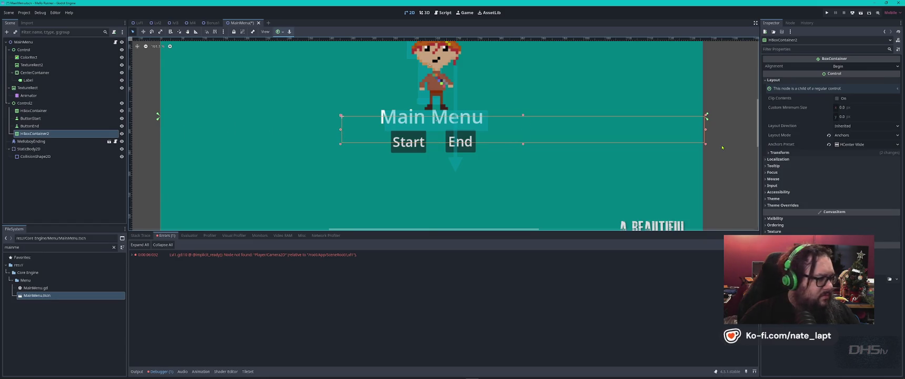
{"action": "left_click_drag", "start_coordinate": [707, 132], "coordinate": [507, 133]}
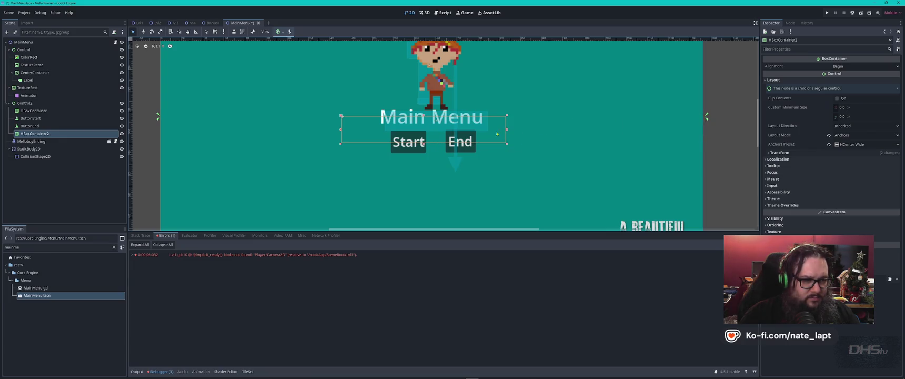
{"action": "left_click_drag", "start_coordinate": [342, 118], "coordinate": [348, 153]}
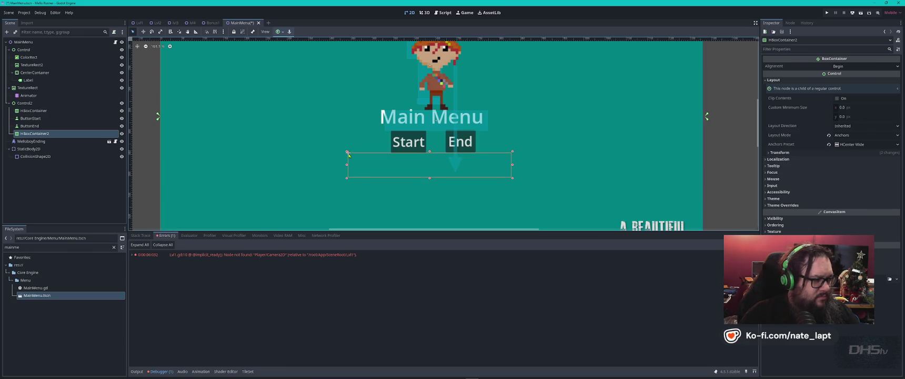
{"action": "left_click_drag", "start_coordinate": [36, 119], "coordinate": [40, 113]}
{"action": "left_click", "coordinate": [42, 126]}
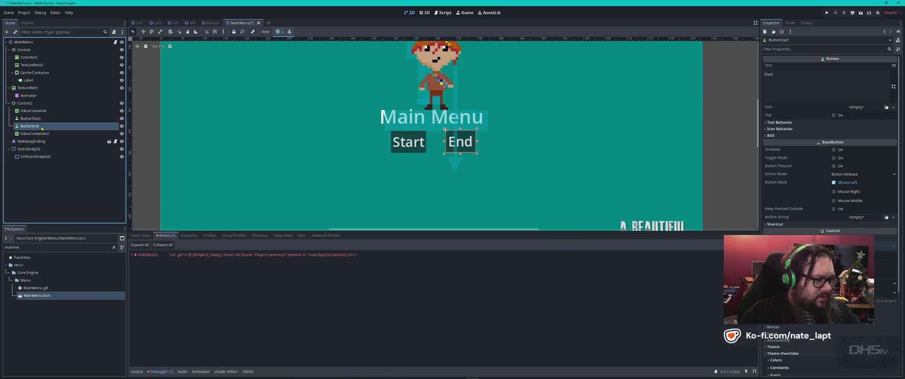
{"action": "left_click", "coordinate": [35, 134]}
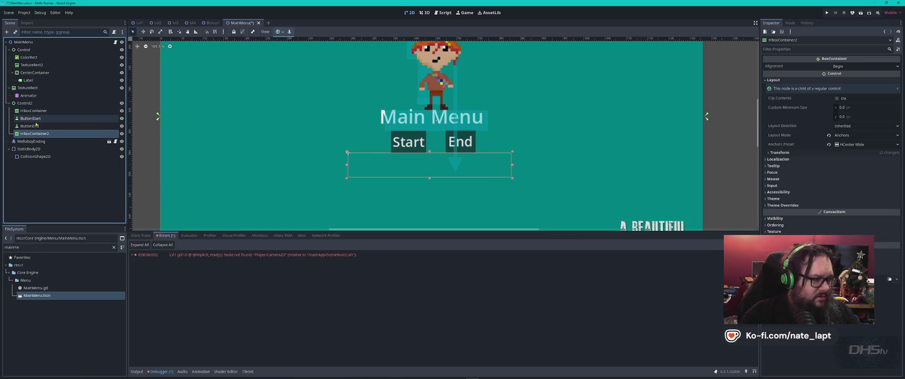
Create a Button inside HBoxContainer2 and choose the first horizontal alignment option.
{"action": "key", "text": "ctrl+a"}
{"action": "type", "text": "button"}
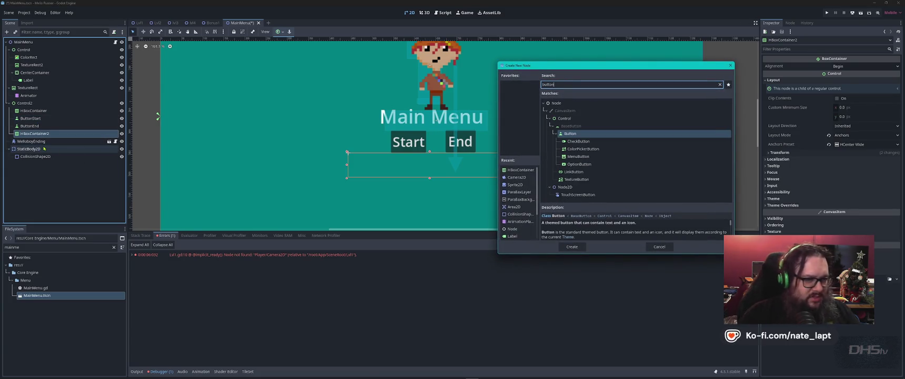
{"action": "left_click", "coordinate": [572, 247]}
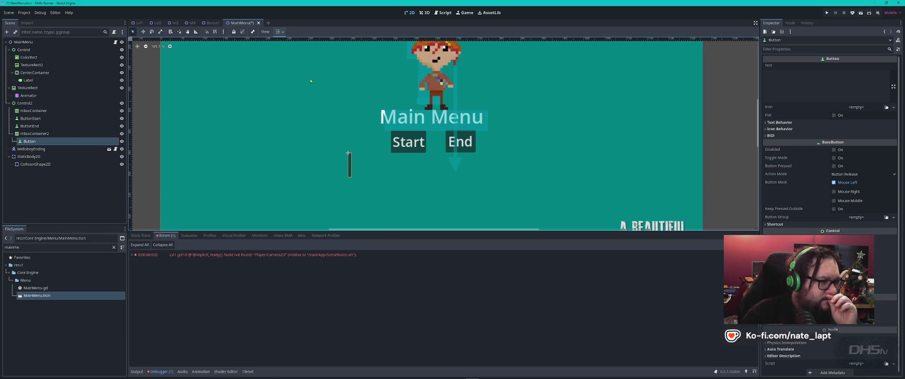
{"action": "left_click", "coordinate": [279, 32]}
{"action": "left_click", "coordinate": [282, 52]}
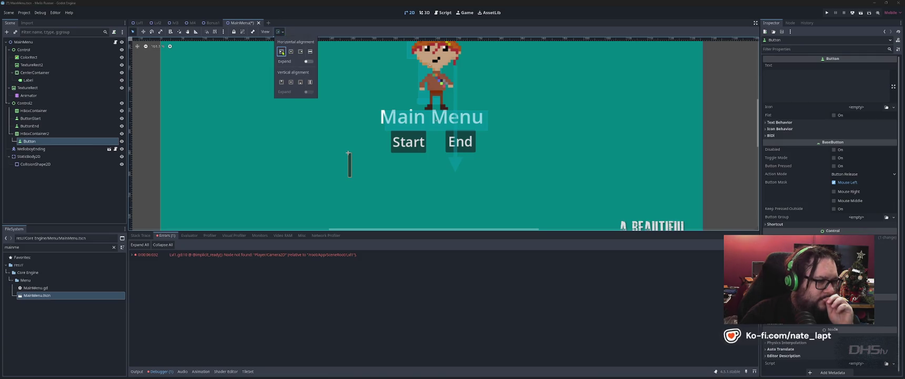
Look through the canvas View and snapping options.
{"action": "left_click", "coordinate": [263, 33]}
{"action": "left_click", "coordinate": [263, 35]}
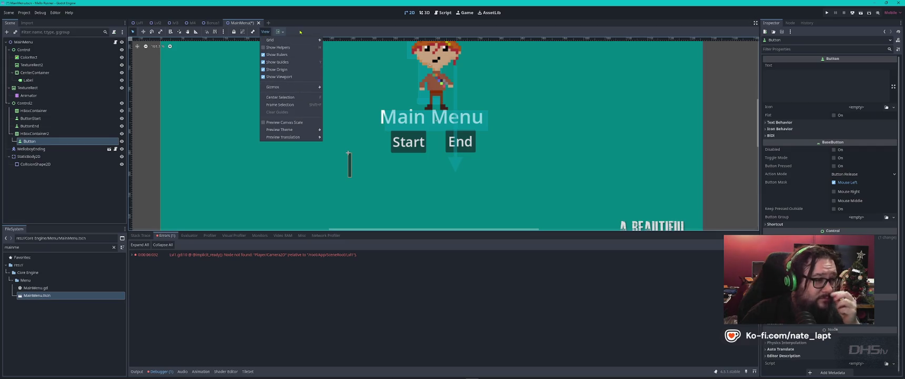
{"action": "left_click", "coordinate": [265, 32]}
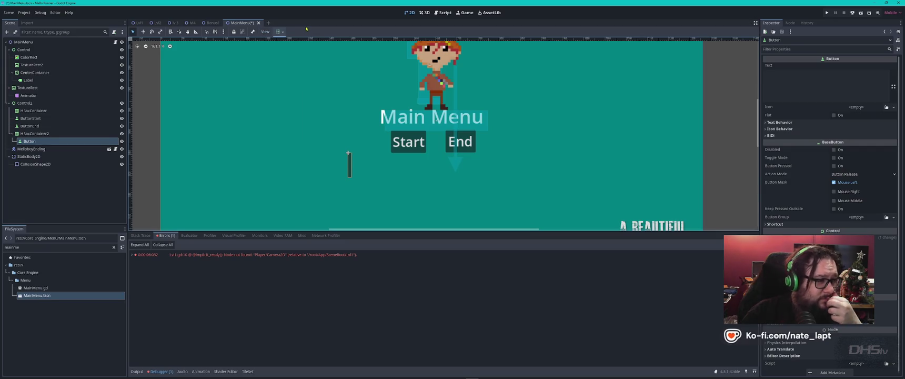
{"action": "left_click", "coordinate": [224, 33]}
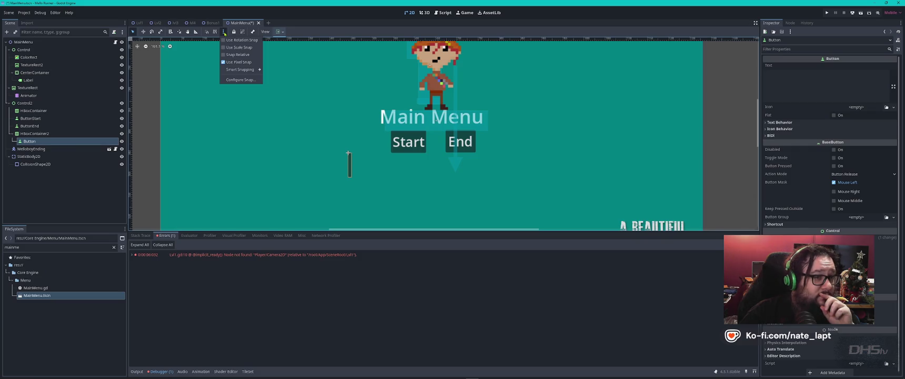
Set the button text to 'Mode', toggle Flat on and off, and enable Toggle Mode.
{"action": "left_click", "coordinate": [792, 81]}
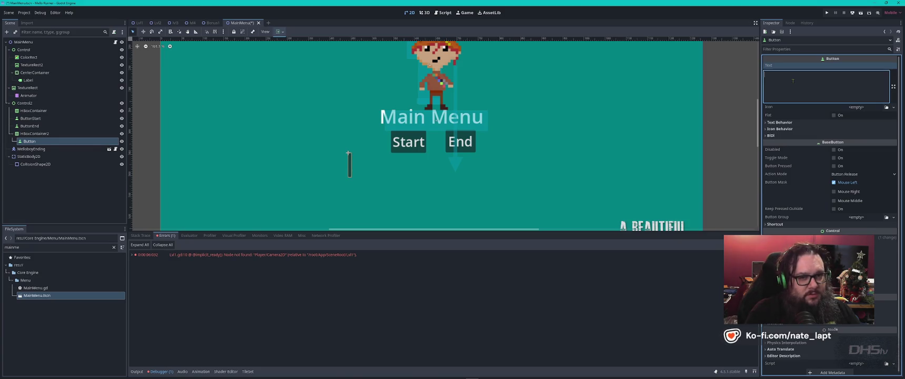
{"action": "type", "text": "Mode"}
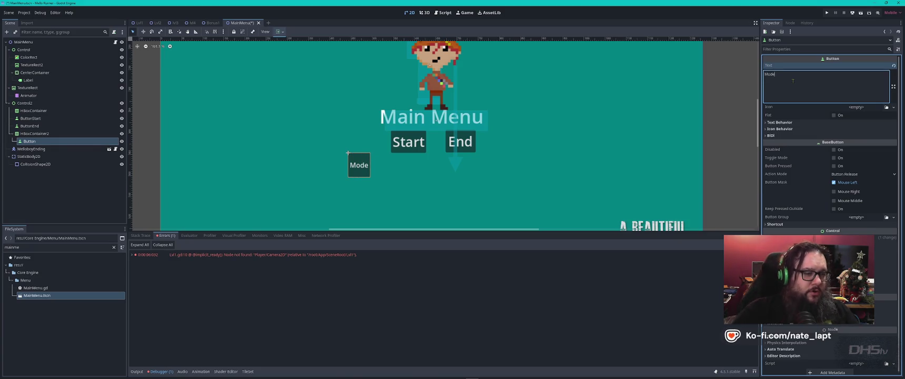
{"action": "left_click", "coordinate": [357, 164]}
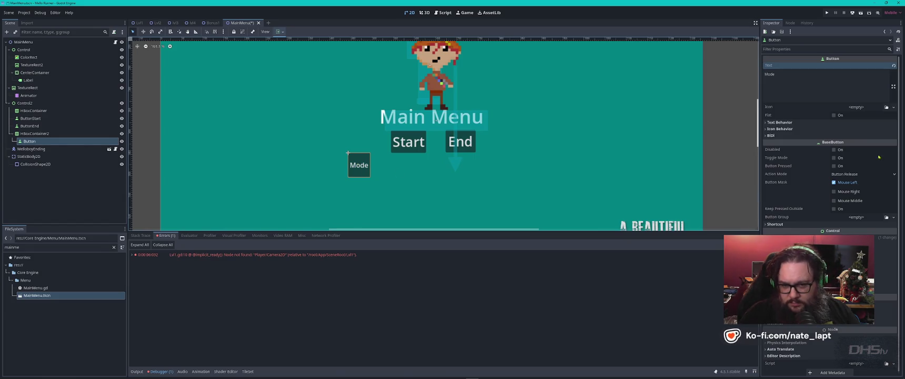
{"action": "left_click", "coordinate": [834, 115]}
{"action": "left_click", "coordinate": [833, 115]}
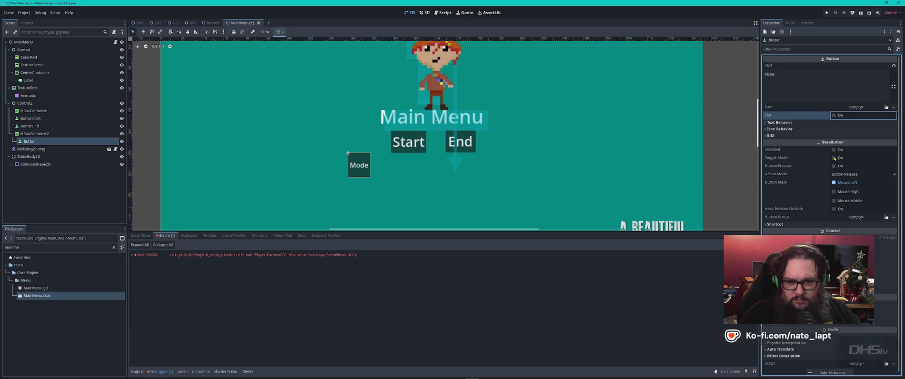
{"action": "left_click", "coordinate": [834, 158]}
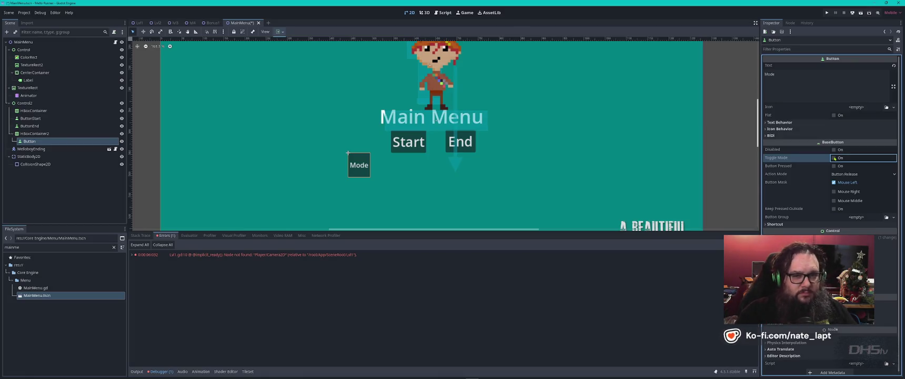
Edit the button text to read 'Challenge Mode' and try dragging the button.
{"action": "left_click", "coordinate": [809, 77]}
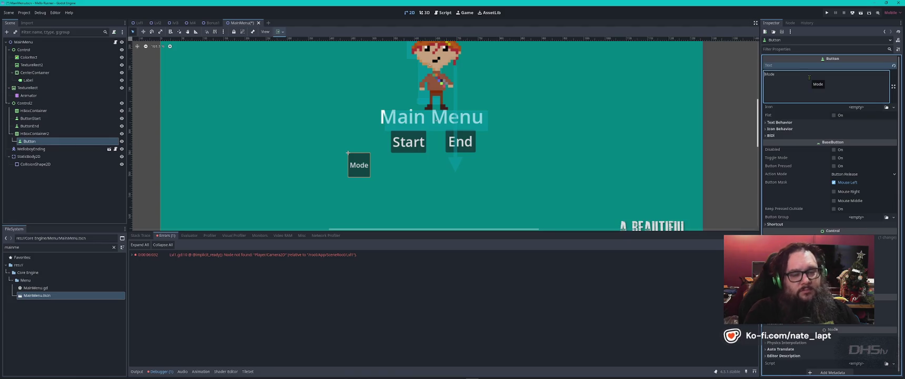
{"action": "type", "text": "Challenge"}
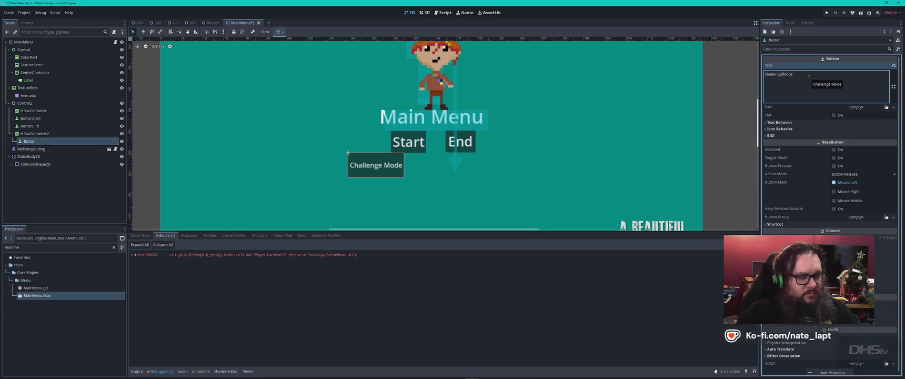
{"action": "left_click_drag", "start_coordinate": [375, 166], "coordinate": [426, 187]}
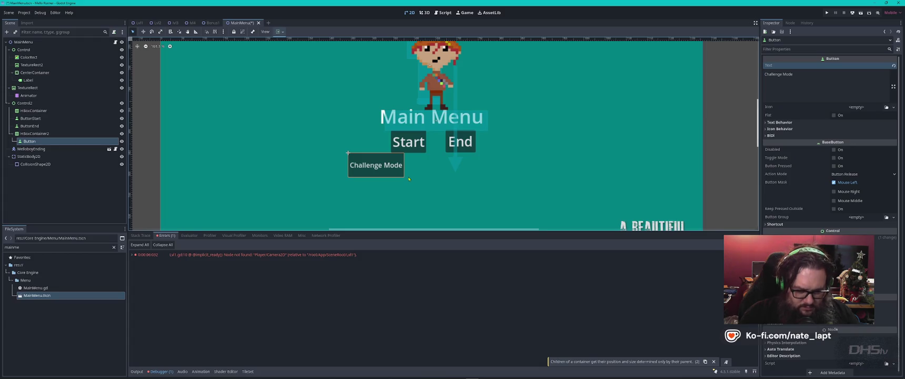
{"action": "scroll", "coordinate": [460, 174], "scroll_direction": "down", "scroll_amount": 2}
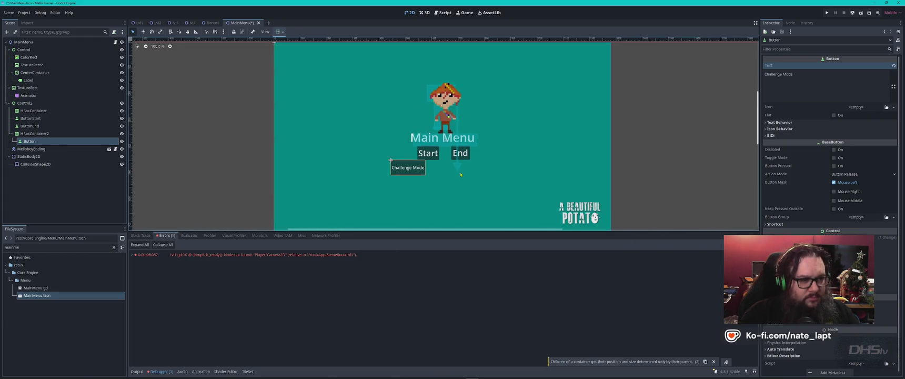
Shift the HBoxContainer2 holding Challenge Mode slightly down and to the right.
{"action": "scroll", "coordinate": [422, 168], "scroll_direction": "up", "scroll_amount": 3}
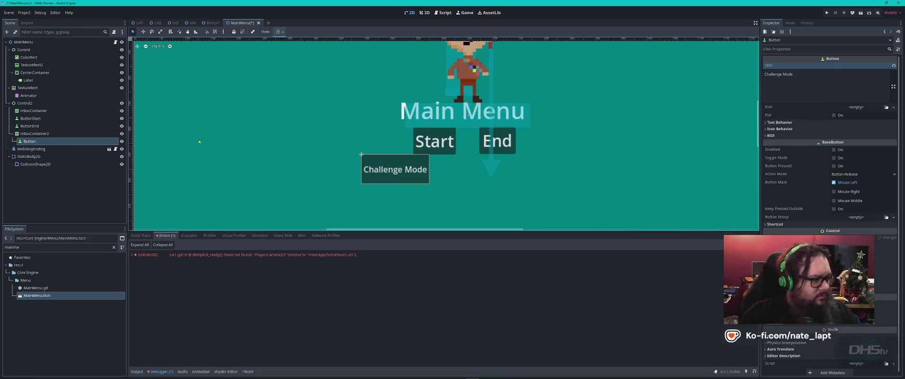
{"action": "left_click", "coordinate": [34, 134]}
{"action": "left_click_drag", "start_coordinate": [401, 182], "coordinate": [401, 184]}
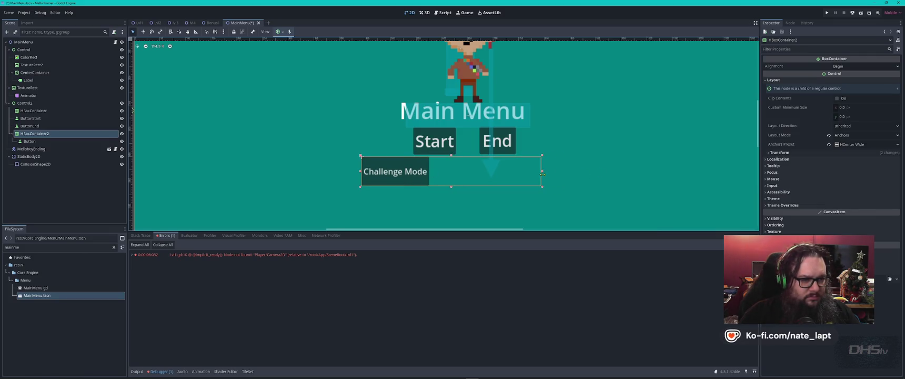
{"action": "left_click_drag", "start_coordinate": [453, 177], "coordinate": [469, 174]}
Drag the Start button left and the End button right to widen their spacing.
{"action": "left_click", "coordinate": [443, 138]}
{"action": "left_click_drag", "start_coordinate": [445, 146], "coordinate": [434, 142]}
{"action": "left_click_drag", "start_coordinate": [510, 146], "coordinate": [524, 145]}
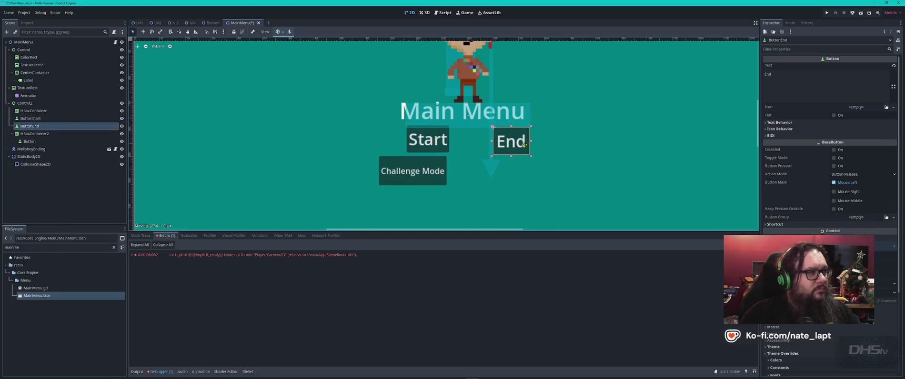
{"action": "scroll", "coordinate": [552, 151], "scroll_direction": "down", "scroll_amount": 5}
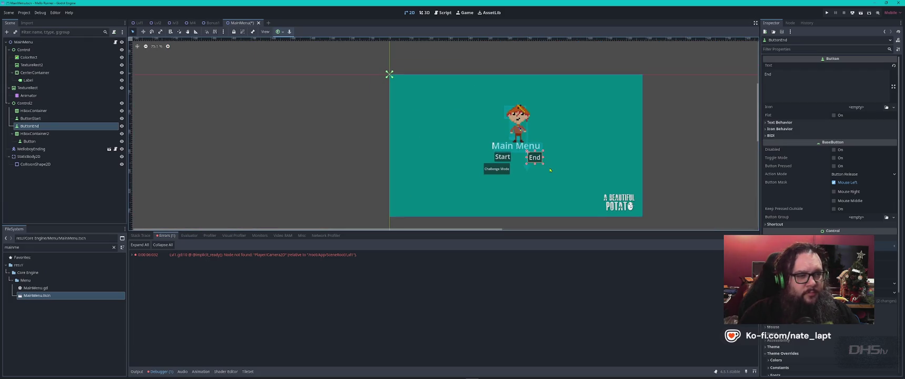
{"action": "left_click", "coordinate": [56, 111]}
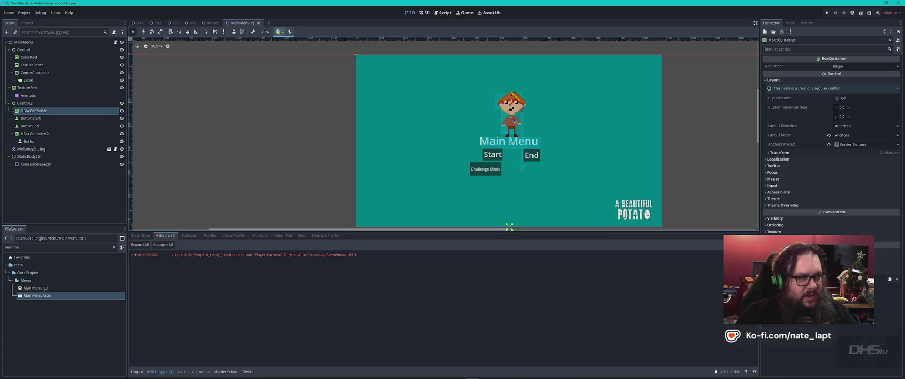
Anchor the Start/End container across the horizontal centre and drag its bottom anchor below the buttons.
{"action": "left_click", "coordinate": [279, 31]}
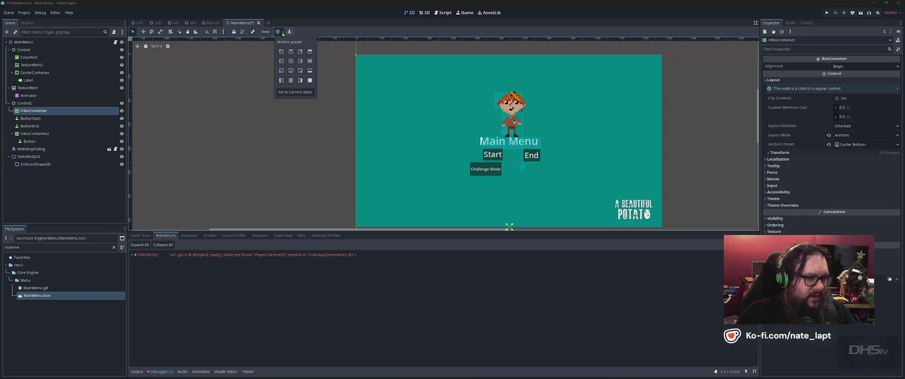
{"action": "left_click", "coordinate": [309, 61]}
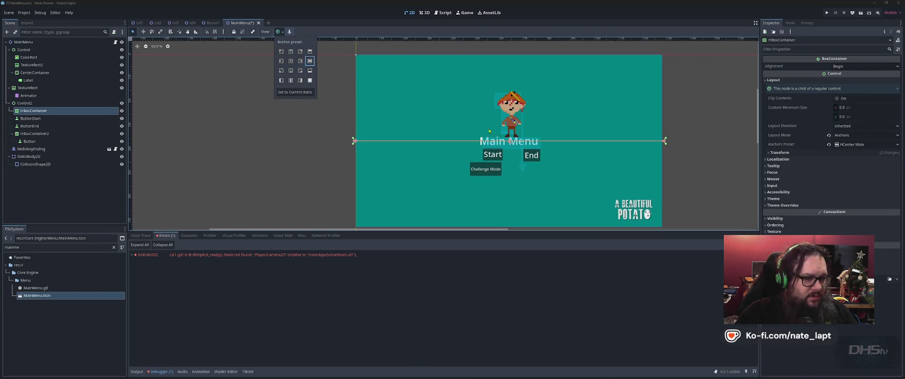
{"action": "scroll", "coordinate": [526, 151], "scroll_direction": "up", "scroll_amount": 5}
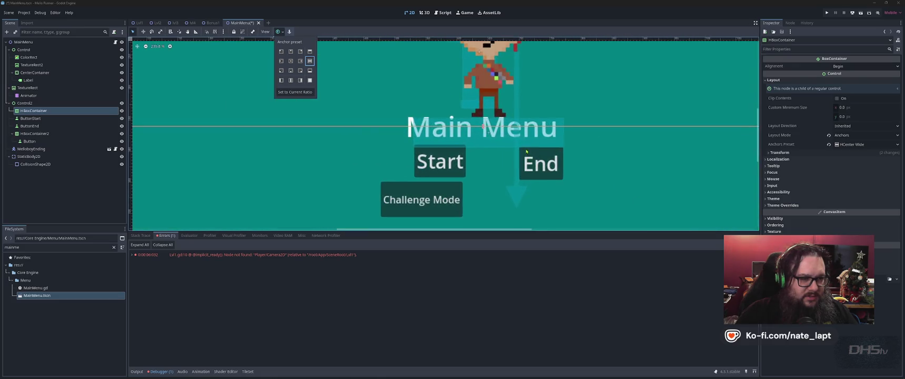
{"action": "left_click", "coordinate": [483, 127]}
{"action": "left_click_drag", "start_coordinate": [483, 127], "coordinate": [483, 157]}
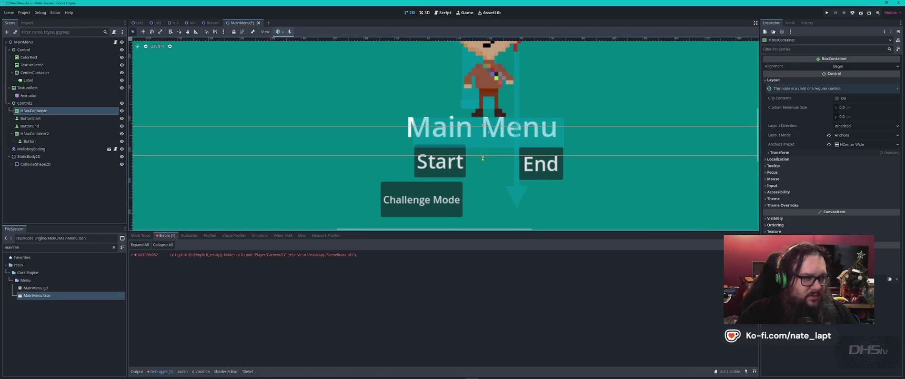
Try the vertical-centre wide and centre presets, then return to horizontal-centre wide and lower the bottom anchor.
{"action": "left_click", "coordinate": [285, 32]}
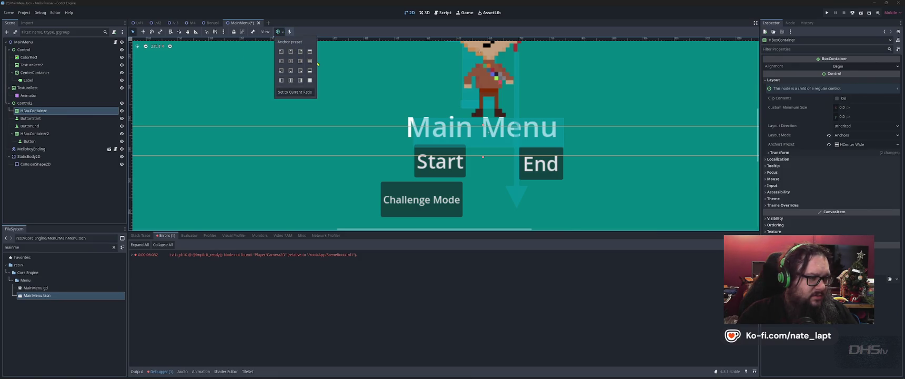
{"action": "left_click", "coordinate": [291, 80]}
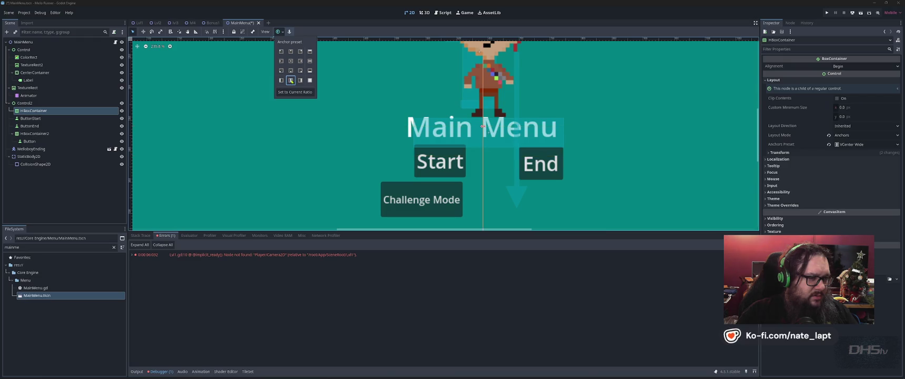
{"action": "left_click", "coordinate": [291, 62]}
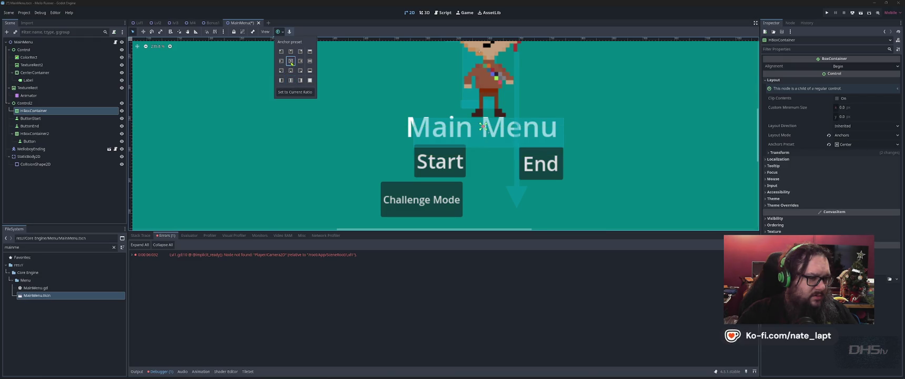
{"action": "left_click", "coordinate": [309, 61]}
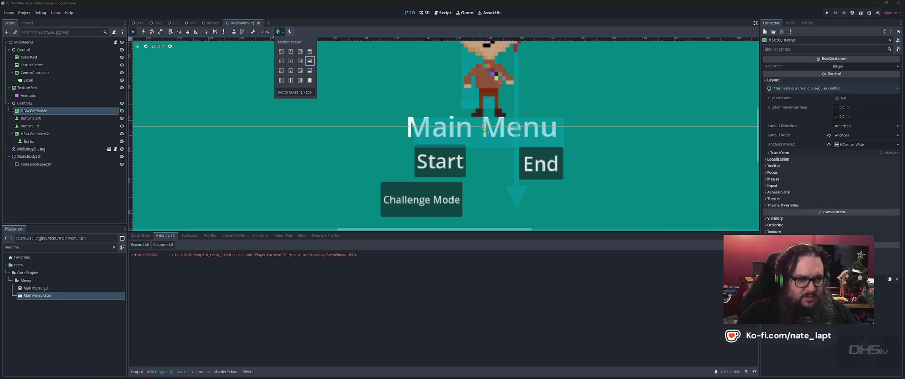
{"action": "left_click", "coordinate": [483, 130]}
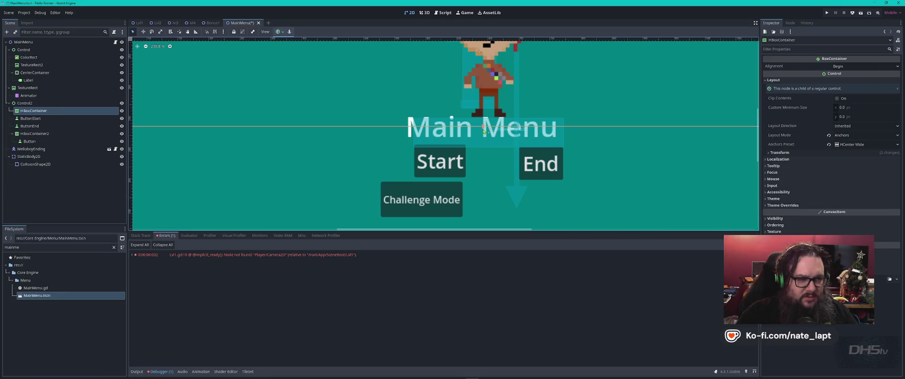
{"action": "left_click_drag", "start_coordinate": [483, 127], "coordinate": [485, 173]}
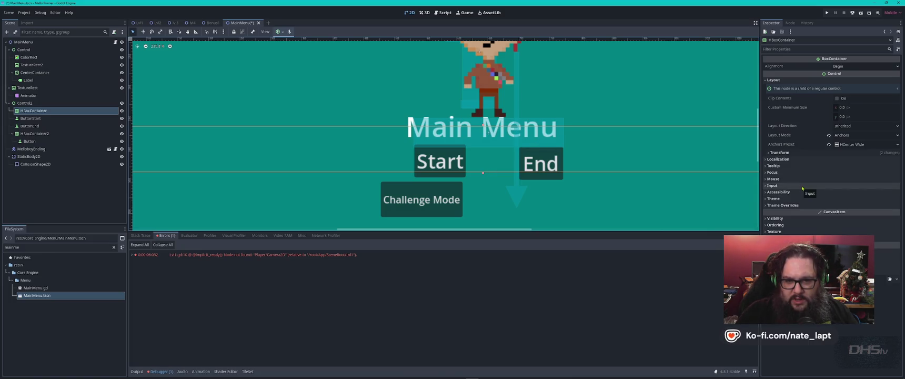
Set the container's Transform Size x to 400.
{"action": "left_click", "coordinate": [859, 146]}
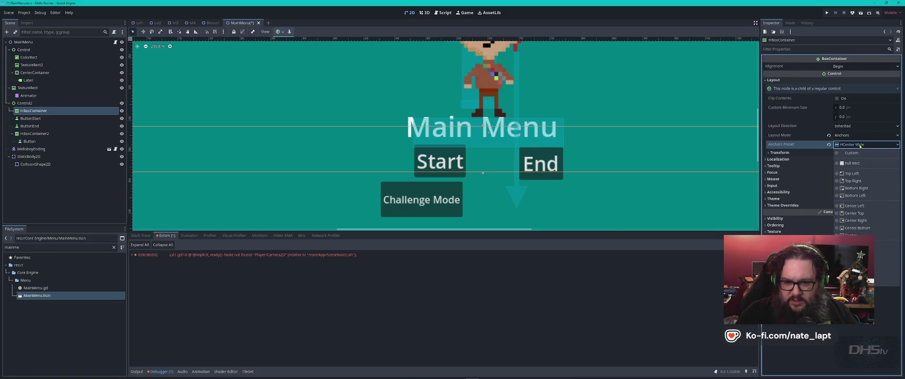
{"action": "left_click", "coordinate": [812, 145]}
{"action": "left_click", "coordinate": [774, 152]}
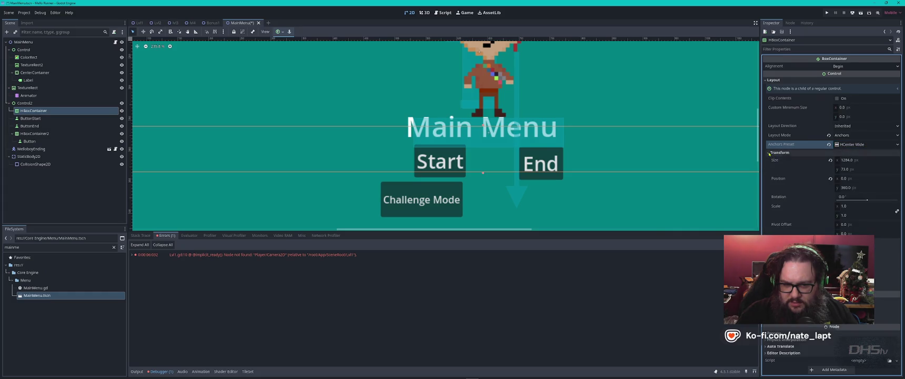
{"action": "left_click", "coordinate": [869, 160]}
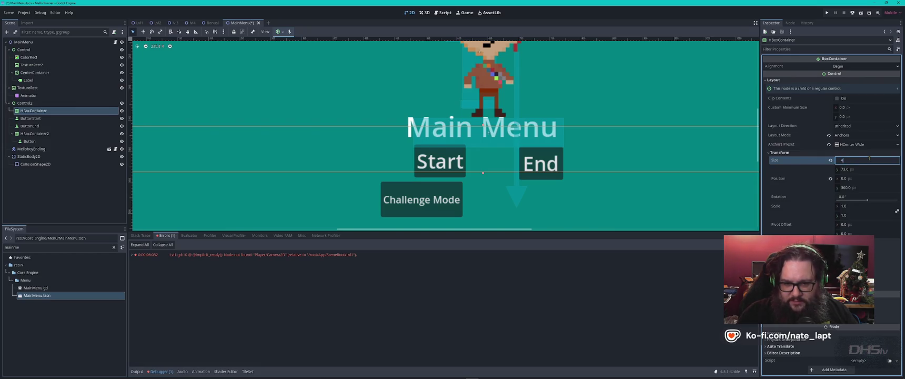
{"action": "type", "text": "00"}
{"action": "key", "text": "Return"}
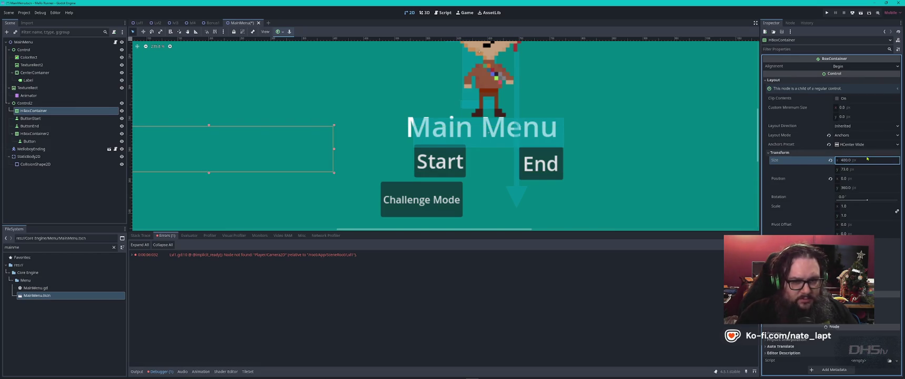
{"action": "scroll", "coordinate": [626, 211], "scroll_direction": "down", "scroll_amount": 3}
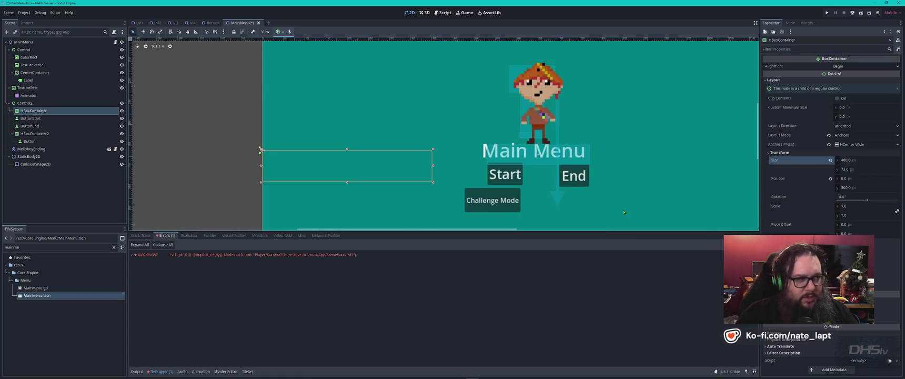
Anchor the container at the centre and re-enter the 400 px width.
{"action": "left_click", "coordinate": [279, 32]}
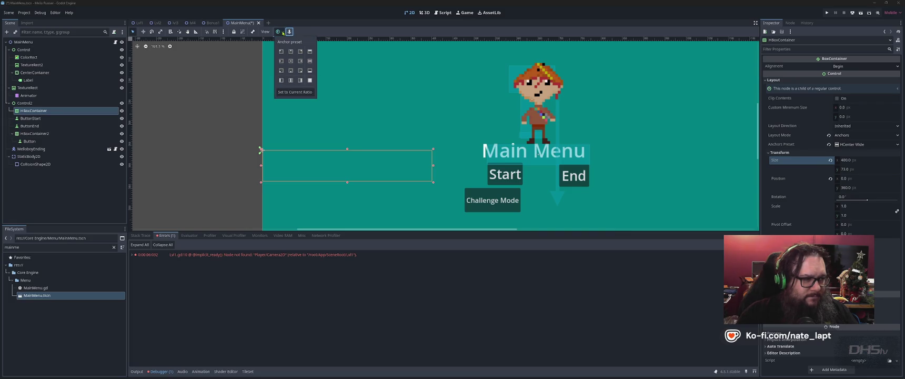
{"action": "left_click", "coordinate": [291, 62]}
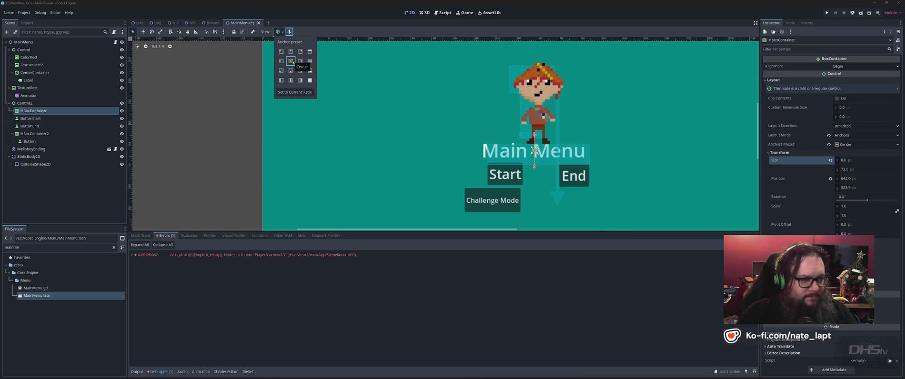
{"action": "left_click", "coordinate": [855, 161]}
{"action": "left_click", "coordinate": [854, 160]}
{"action": "type", "text": "0"}
{"action": "key", "text": "Return"}
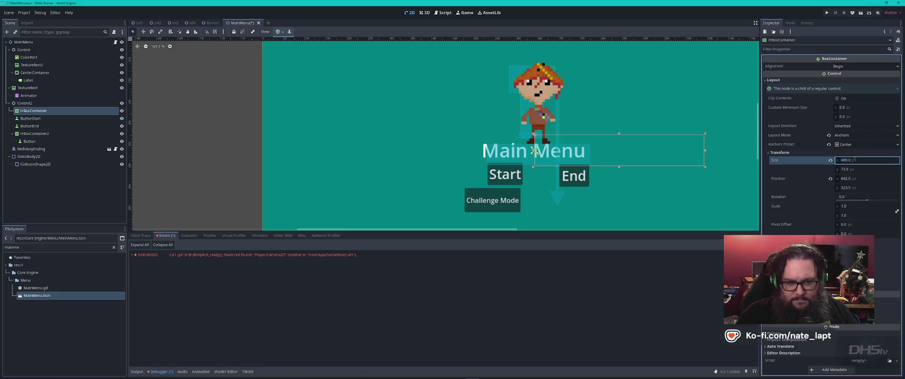
{"action": "left_click", "coordinate": [566, 151]}
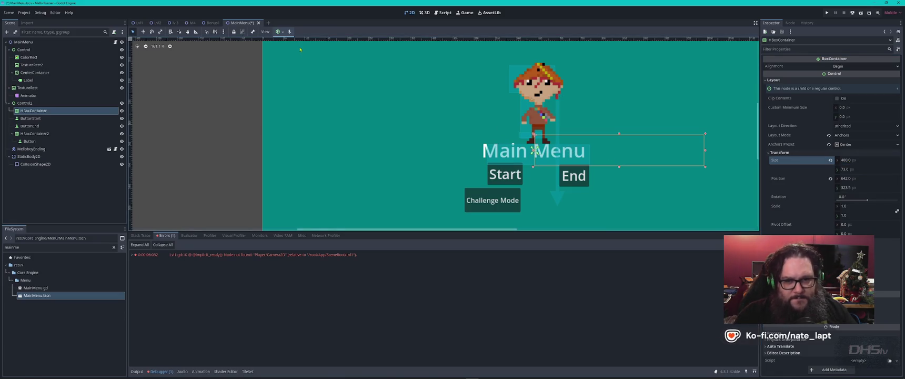
Change the container's Layout Mode to Position.
{"action": "left_click", "coordinate": [861, 137]}
{"action": "left_click", "coordinate": [847, 144]}
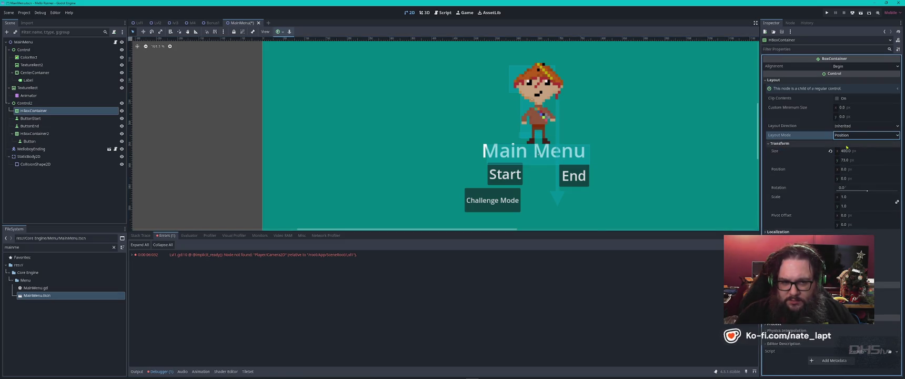
{"action": "scroll", "coordinate": [680, 144], "scroll_direction": "down", "scroll_amount": 5}
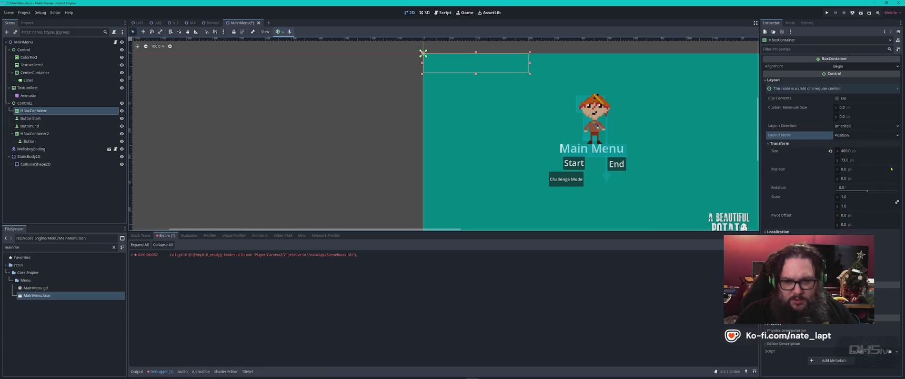
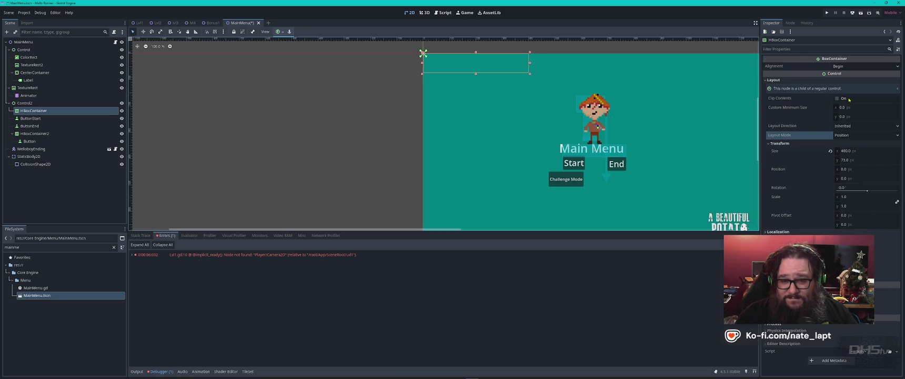
Switch the HBoxContainer to Anchors layout mode with the Center Top anchor preset.
{"action": "left_click", "coordinate": [855, 137]}
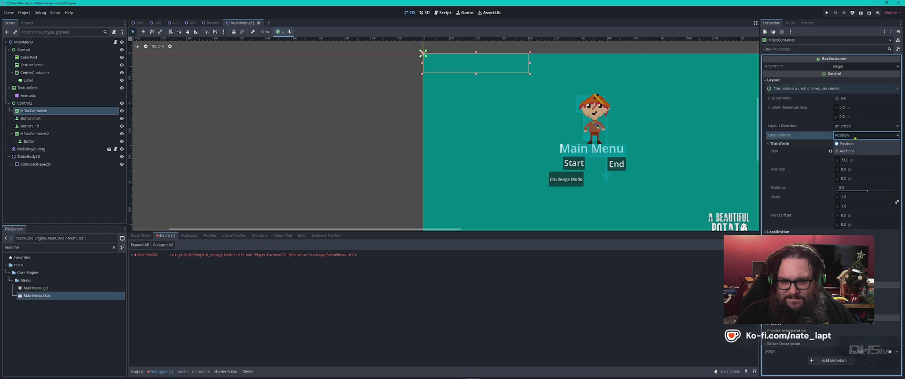
{"action": "left_click", "coordinate": [847, 147]}
{"action": "left_click", "coordinate": [847, 147]}
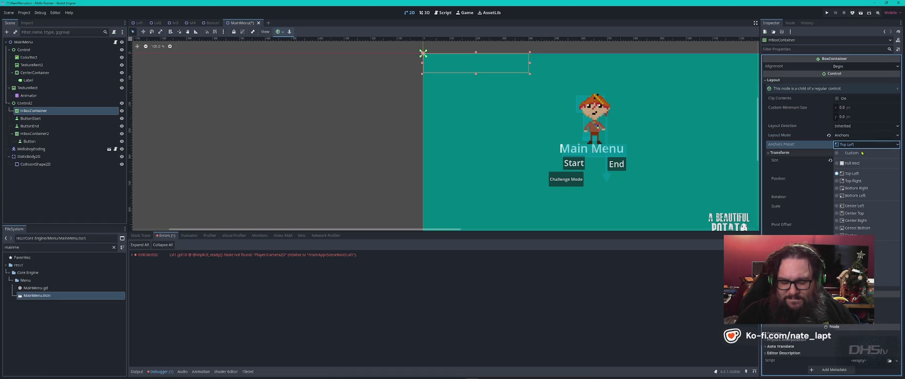
{"action": "left_click", "coordinate": [854, 213]}
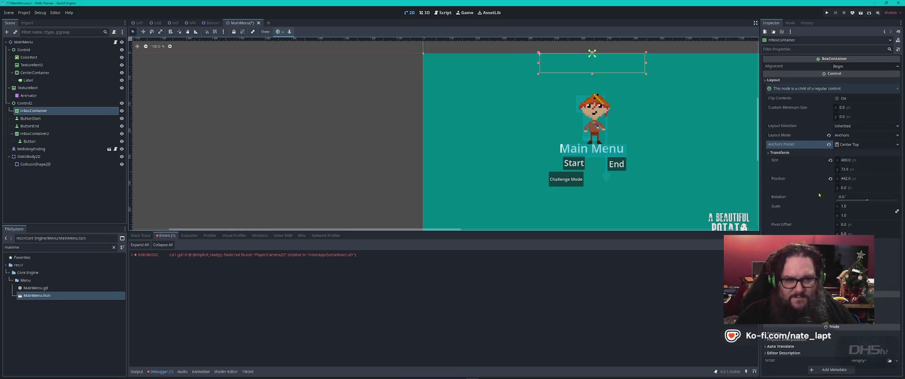
Nudge the container down to y 389, level with the Start and End buttons, and select both buttons.
{"action": "left_click_drag", "start_coordinate": [592, 53], "coordinate": [592, 54]}
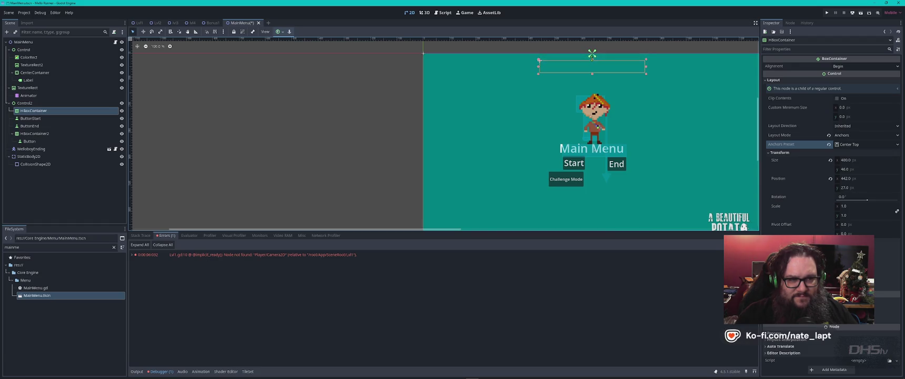
{"action": "left_click", "coordinate": [595, 64]}
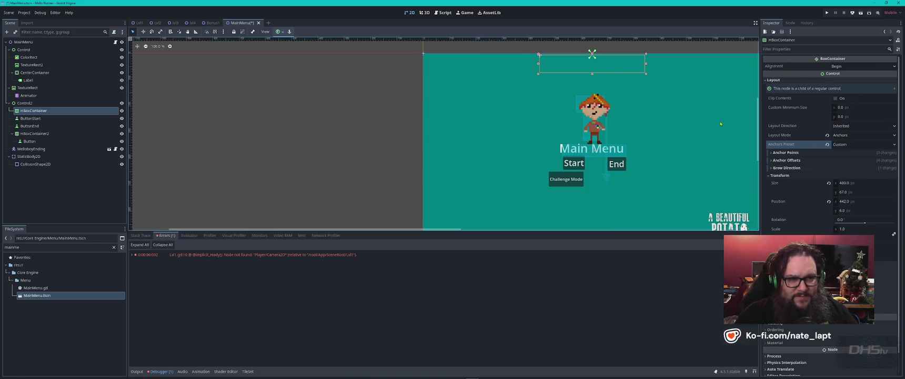
{"action": "key", "text": "Down"}
{"action": "key", "text": "Down"}
{"action": "key", "text": "Down"}
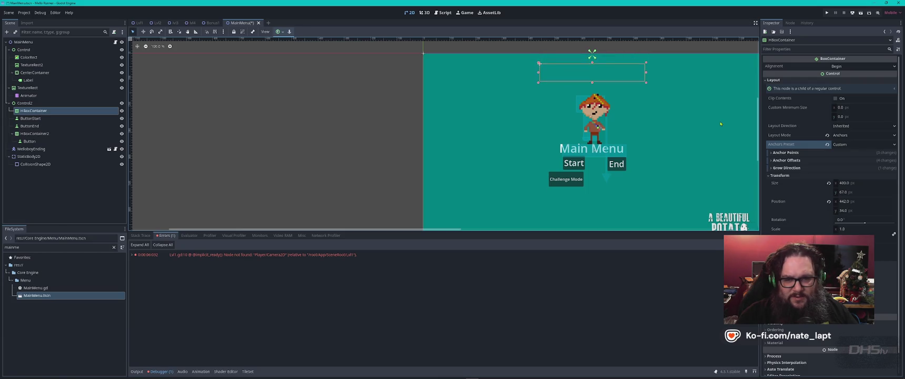
{"action": "key", "text": "Down"}
{"action": "key", "text": "Down"}
{"action": "key", "text": "Down"}
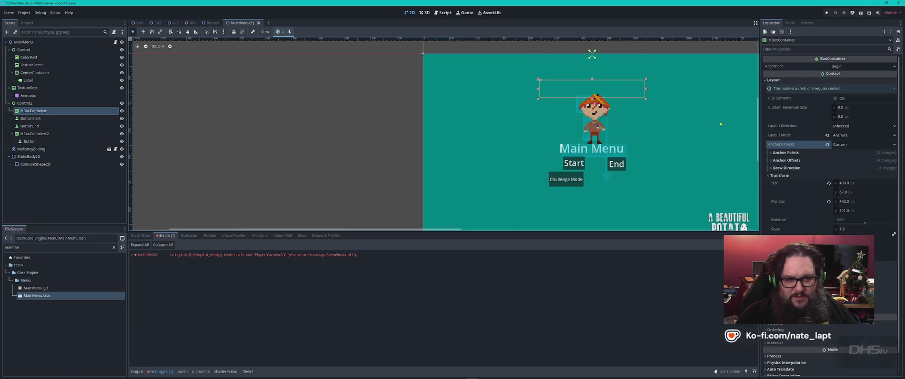
{"action": "key", "text": "Down"}
{"action": "key", "text": "Down"}
{"action": "key", "text": "Down"}
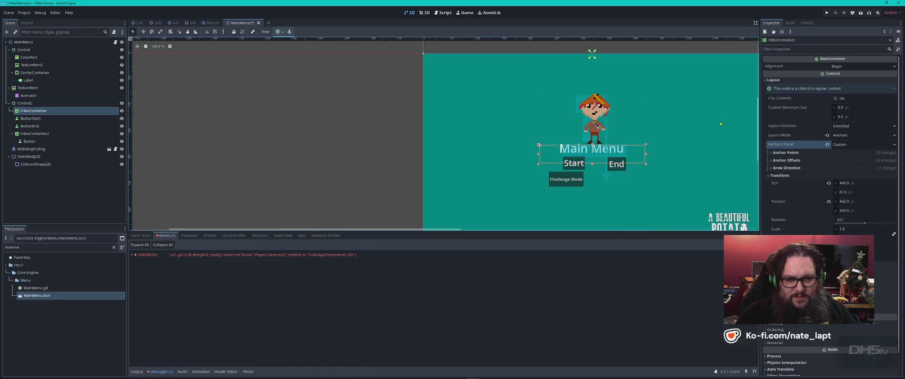
{"action": "key", "text": "Up"}
{"action": "key", "text": "Up"}
{"action": "key", "text": "Up"}
{"action": "key", "text": "Down"}
{"action": "key", "text": "Down"}
{"action": "key", "text": "Down"}
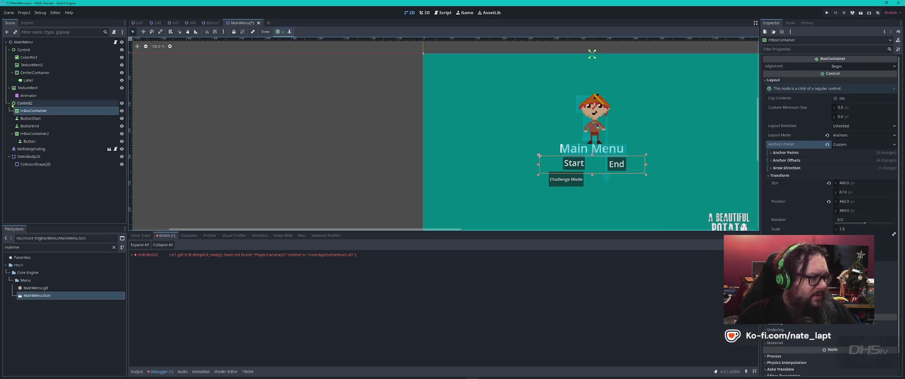
{"action": "left_click", "coordinate": [39, 118]}
{"action": "key", "text": "shift+Down"}
Move ButtonStart and ButtonEnd into the HBoxContainer so they sit side by side.
{"action": "left_click_drag", "start_coordinate": [39, 119], "coordinate": [37, 111]}
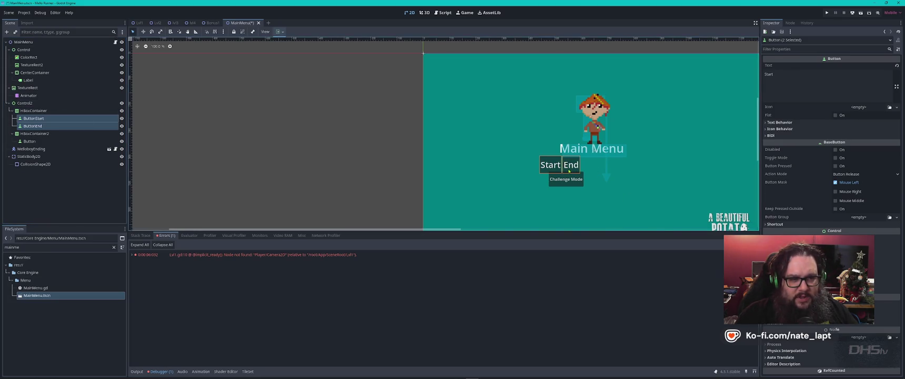
{"action": "left_click", "coordinate": [569, 170]}
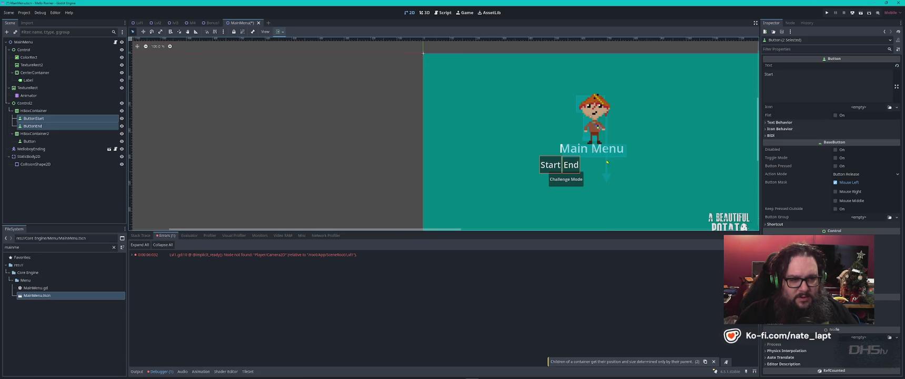
{"action": "scroll", "coordinate": [607, 162], "scroll_direction": "up", "scroll_amount": 3}
{"action": "left_click", "coordinate": [584, 161]}
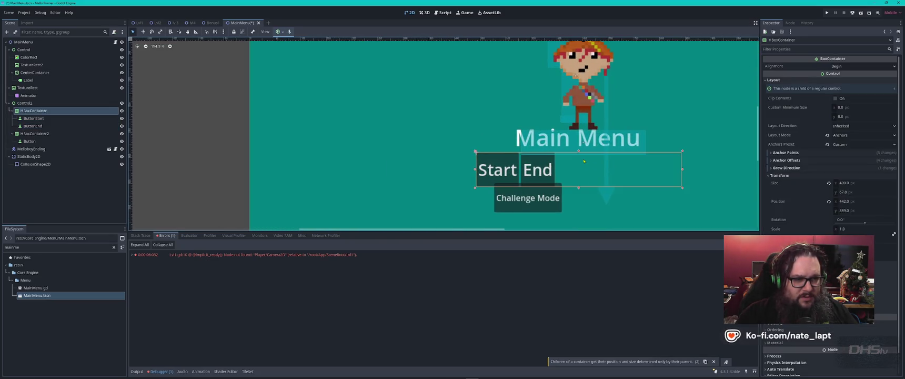
Resize the HBoxContainer to about 153 × 53 px, centred beneath the Main Menu title.
{"action": "left_click_drag", "start_coordinate": [682, 171], "coordinate": [630, 170]}
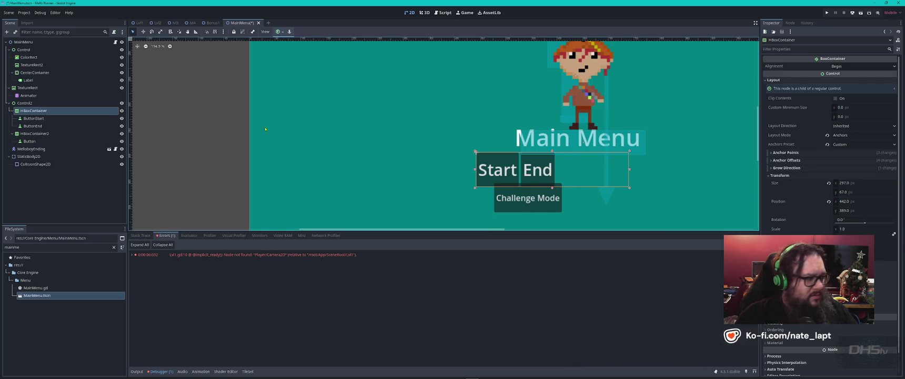
{"action": "left_click", "coordinate": [36, 119]}
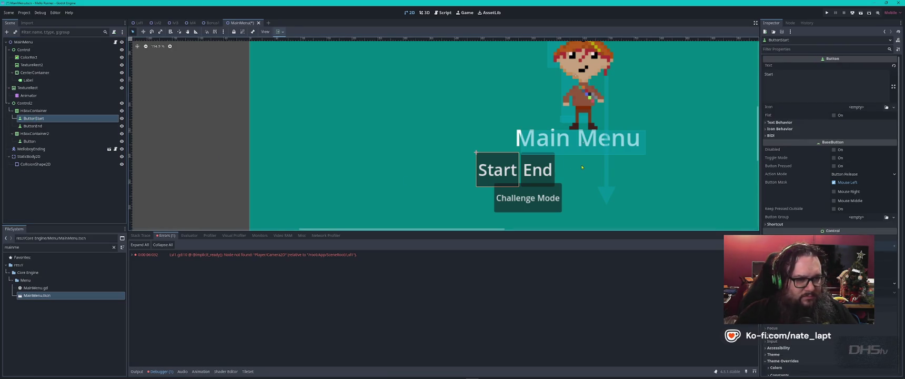
{"action": "left_click", "coordinate": [34, 110]}
{"action": "mouse_move", "coordinate": [477, 169]}
{"action": "left_mouse_down"}
{"action": "mouse_move", "coordinate": [546, 170]}
{"action": "mouse_move", "coordinate": [533, 170]}
{"action": "left_mouse_up"}
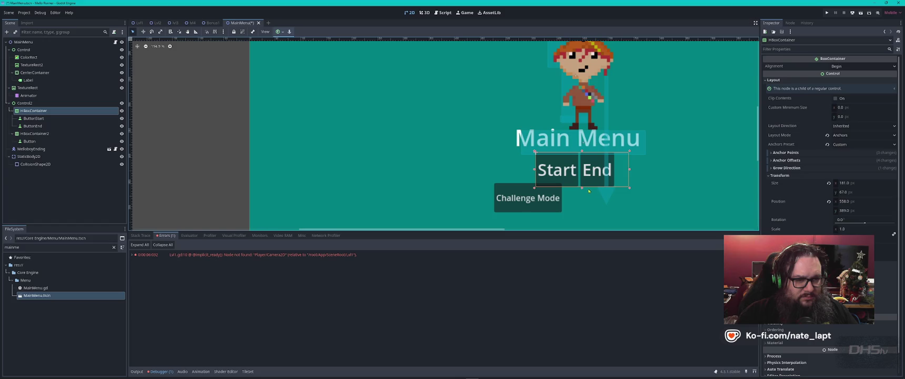
{"action": "left_click_drag", "start_coordinate": [589, 191], "coordinate": [583, 166]}
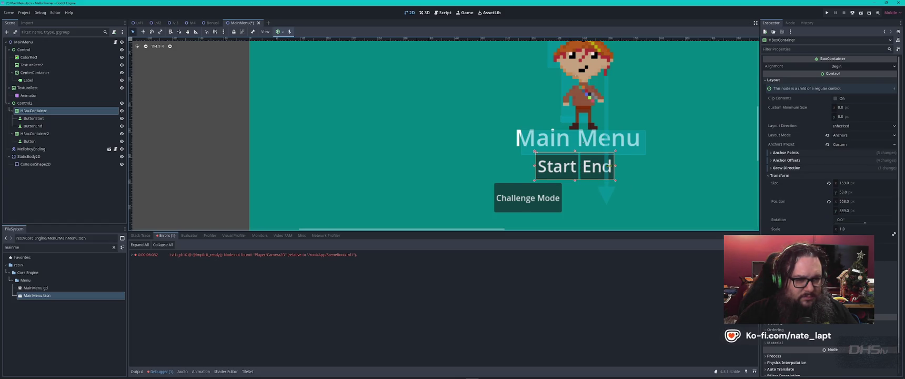
{"action": "scroll", "coordinate": [579, 195], "scroll_direction": "up", "scroll_amount": 3}
{"action": "scroll", "coordinate": [558, 200], "scroll_direction": "down", "scroll_amount": 4}
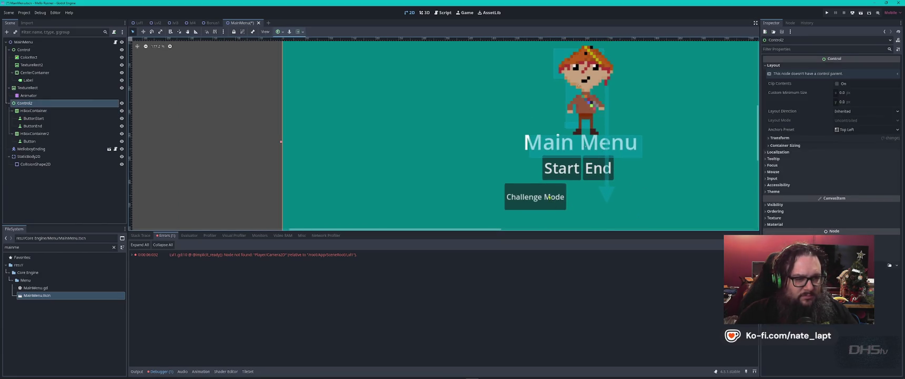
Narrow HBoxContainer2 so Challenge Mode centres under Start and End, then open MainMenu.gd.
{"action": "left_click", "coordinate": [554, 206]}
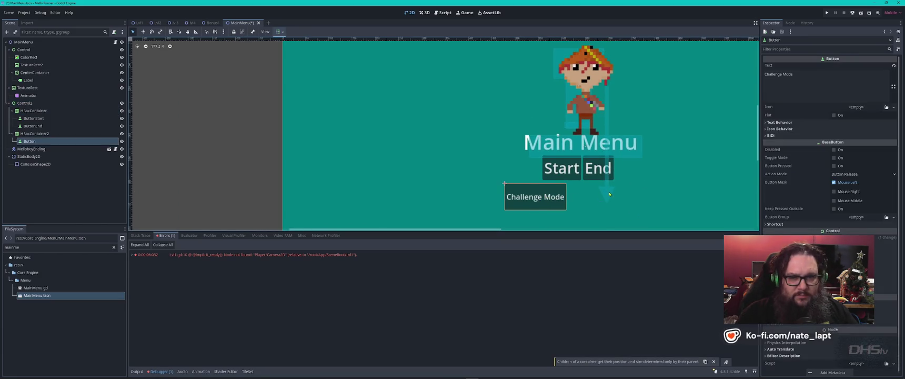
{"action": "scroll", "coordinate": [608, 192], "scroll_direction": "down", "scroll_amount": 2}
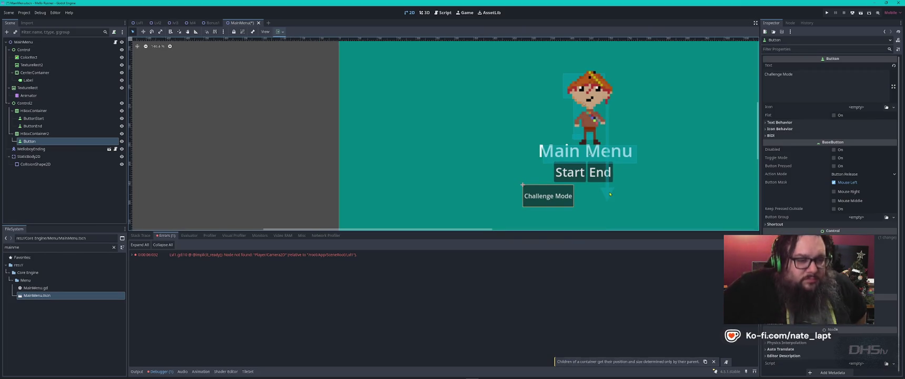
{"action": "left_click", "coordinate": [610, 194]}
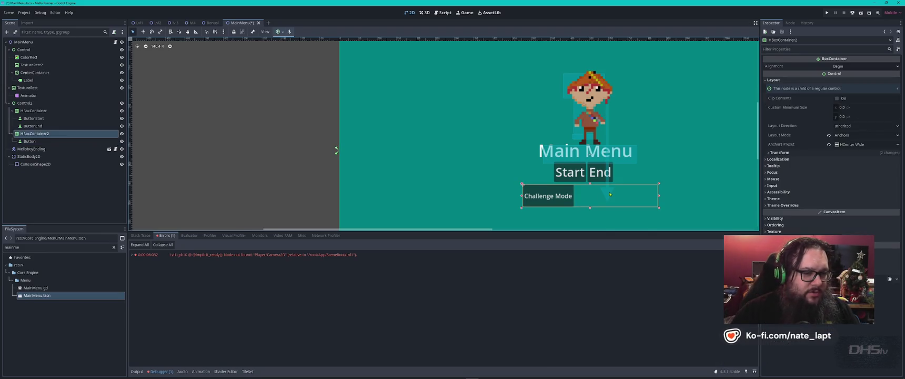
{"action": "mouse_move", "coordinate": [658, 196]}
{"action": "left_mouse_down"}
{"action": "mouse_move", "coordinate": [579, 195]}
{"action": "mouse_move", "coordinate": [611, 196]}
{"action": "left_mouse_up"}
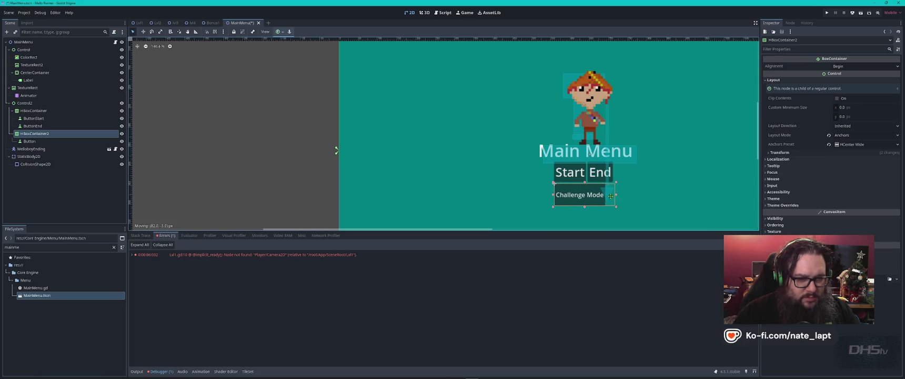
{"action": "left_click", "coordinate": [657, 200]}
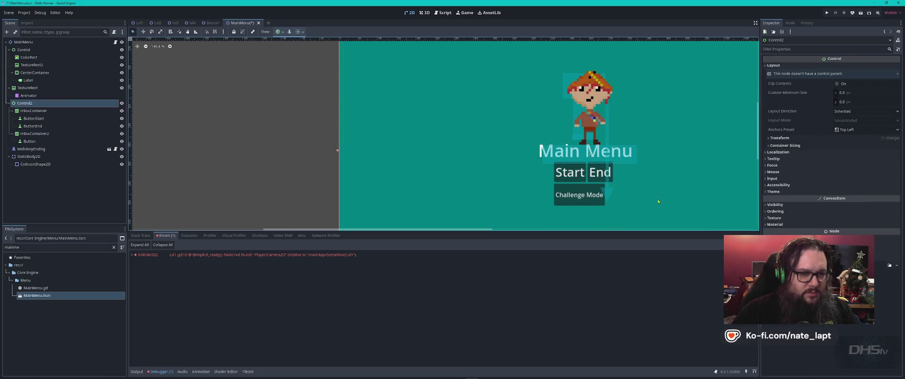
{"action": "left_click", "coordinate": [588, 196]}
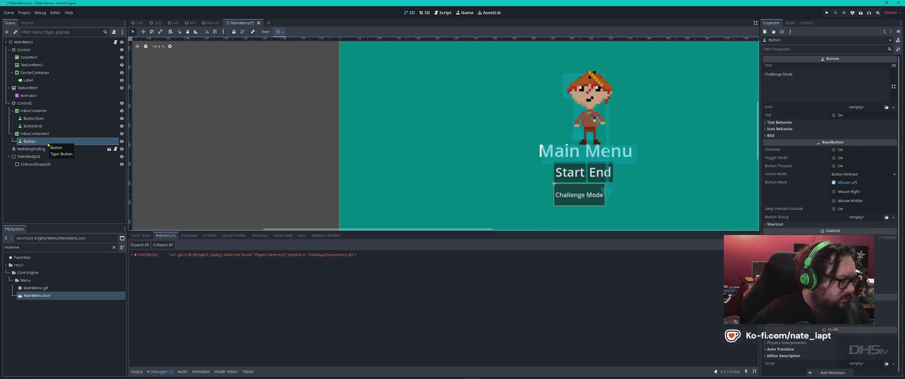
{"action": "left_click", "coordinate": [115, 43]}
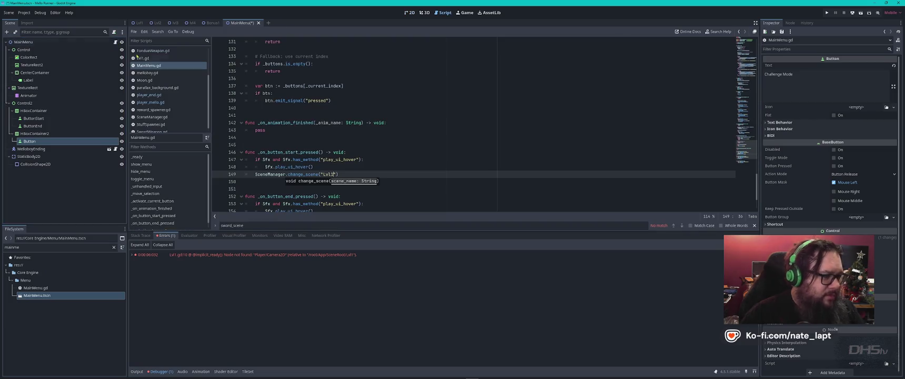
Check ButtonStart's signals and find where _on_button_end_pressed is connected in MainMenu.gd.
{"action": "left_click", "coordinate": [360, 152]}
{"action": "left_click", "coordinate": [360, 172]}
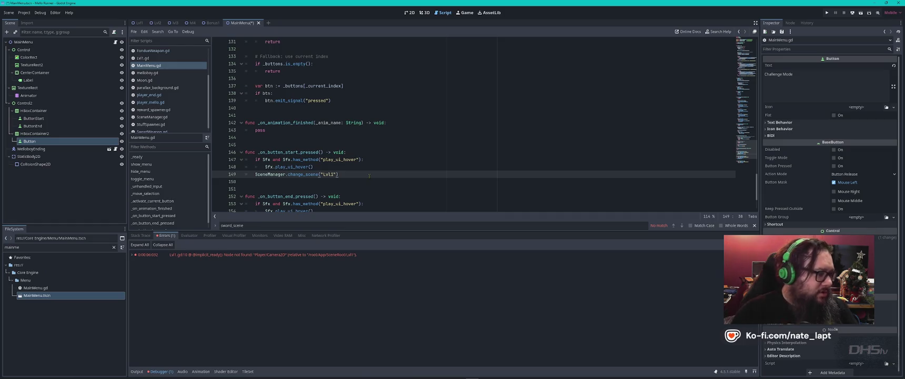
{"action": "left_click", "coordinate": [33, 117]}
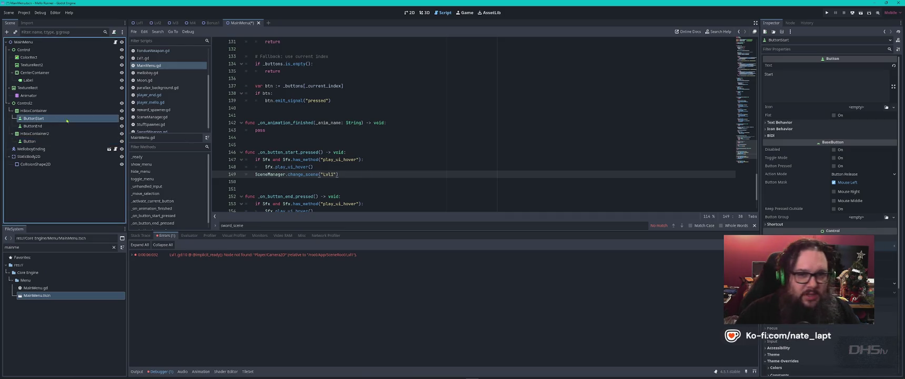
{"action": "left_click", "coordinate": [790, 23]}
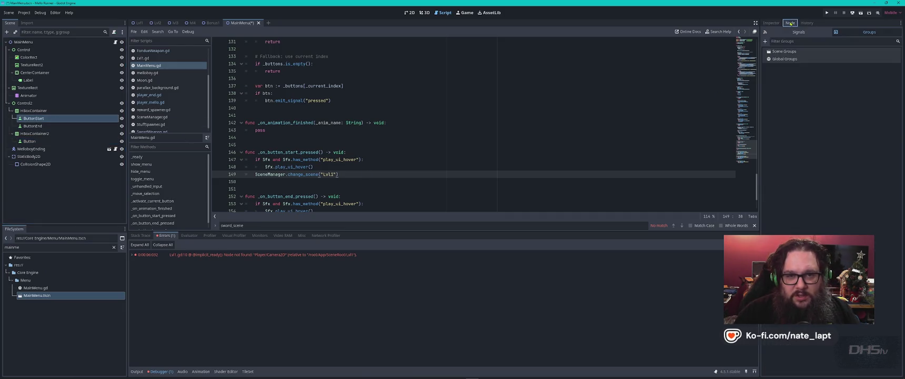
{"action": "left_click", "coordinate": [827, 32]}
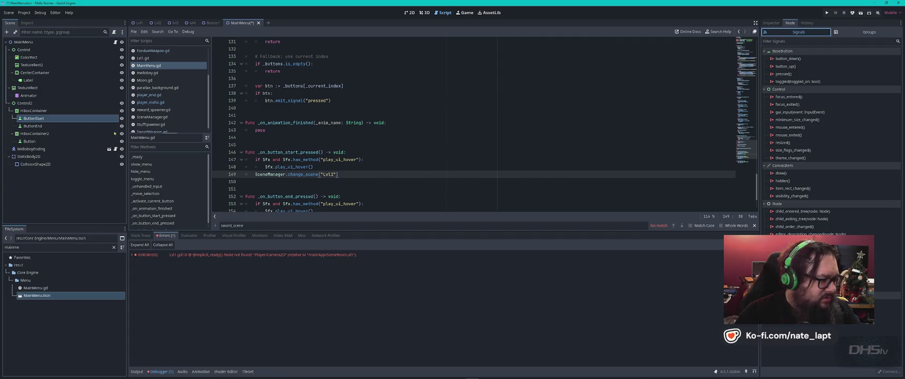
{"action": "scroll", "coordinate": [439, 182], "scroll_direction": "down", "scroll_amount": 3}
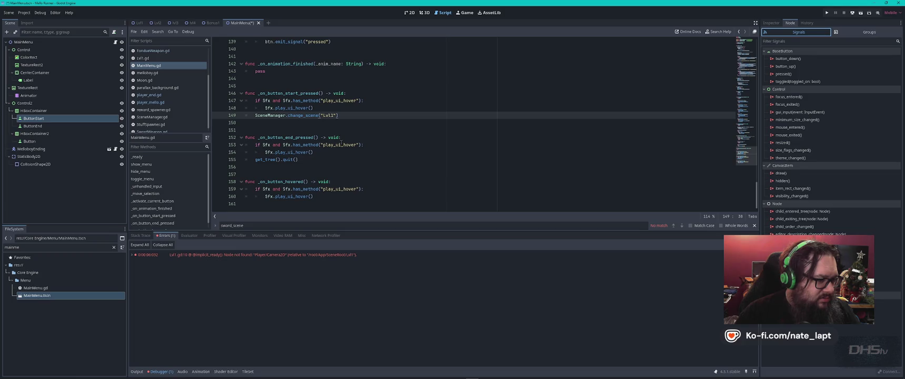
{"action": "left_click", "coordinate": [297, 137]}
{"action": "key", "text": "ctrl+f"}
{"action": "key", "text": "Return"}
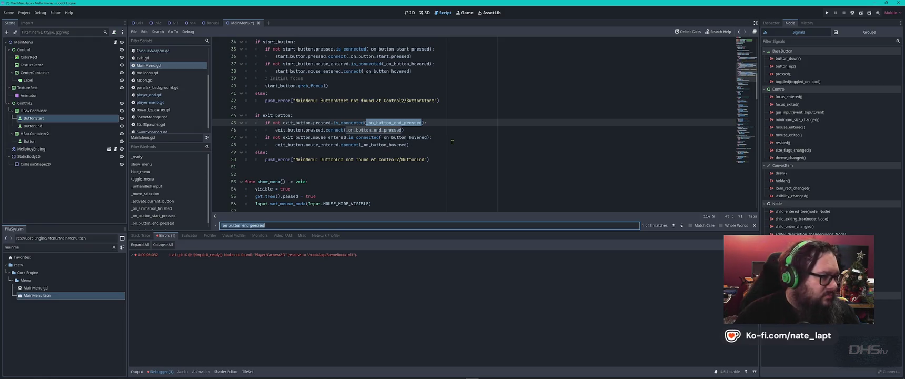
Rename the third Button node to ButtonChallenge.
{"action": "left_click", "coordinate": [35, 142]}
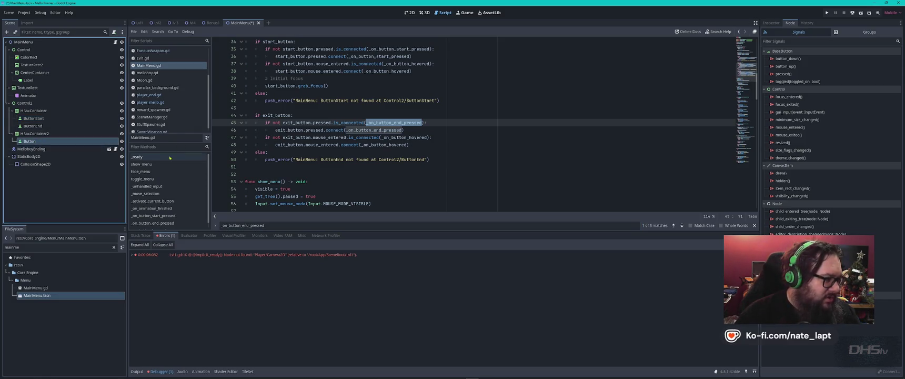
{"action": "key", "text": "F2"}
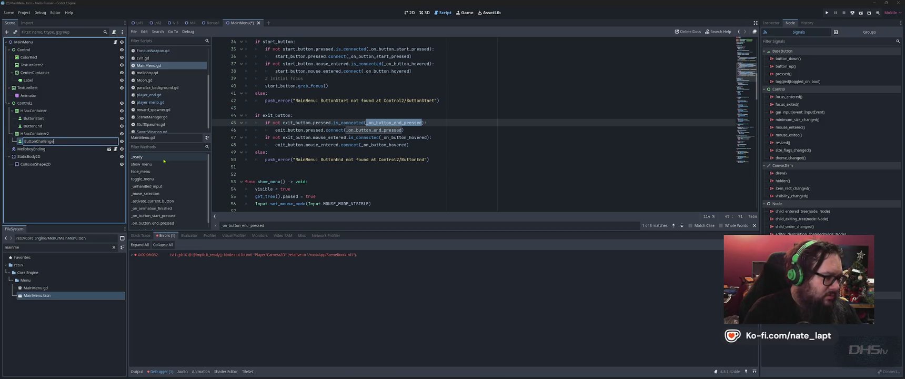
{"action": "key", "text": "Return"}
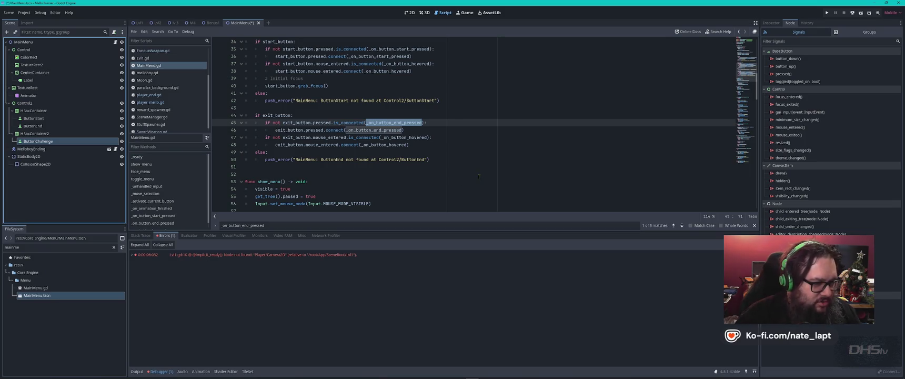
Duplicate the exit_button connection block as a new challenge block and search for 'challenge'.
{"action": "scroll", "coordinate": [479, 176], "scroll_direction": "up", "scroll_amount": 2}
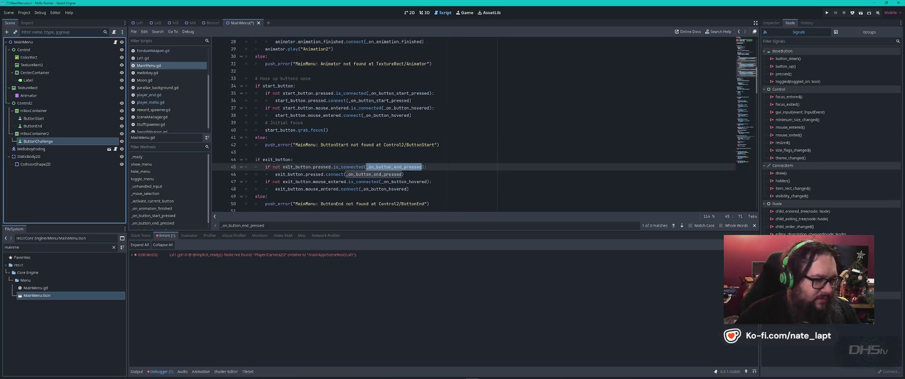
{"action": "scroll", "coordinate": [302, 159], "scroll_direction": "down", "scroll_amount": 3}
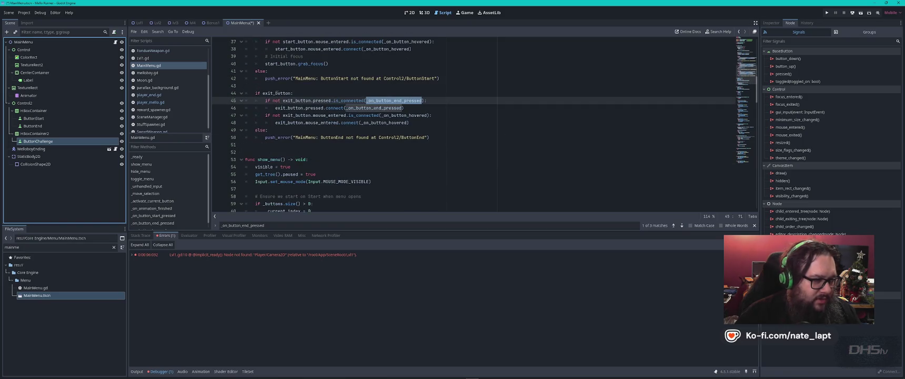
{"action": "left_click_drag", "start_coordinate": [272, 85], "coordinate": [458, 122]}
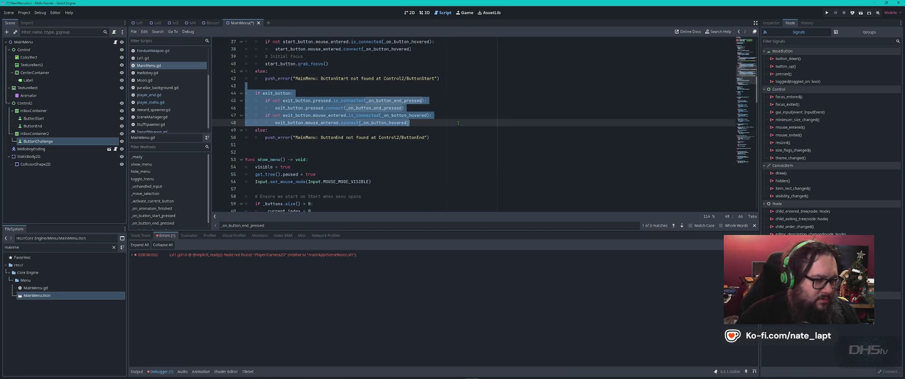
{"action": "left_click", "coordinate": [451, 123]}
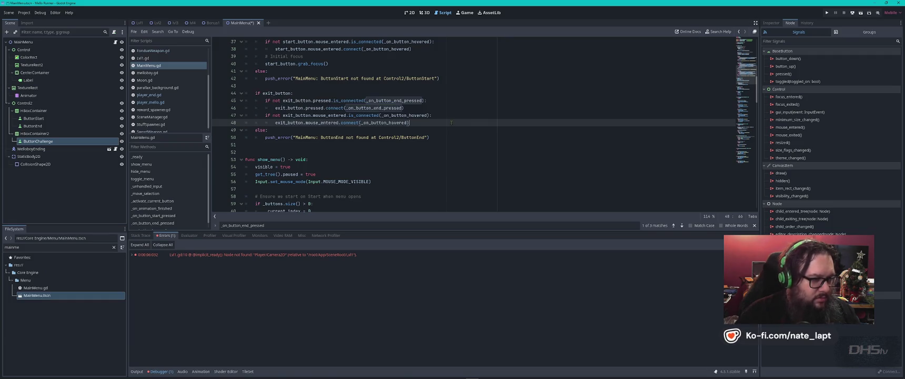
{"action": "key", "text": "Return"}
{"action": "key", "text": "ctrl+f"}
{"action": "type", "text": "challenge"}
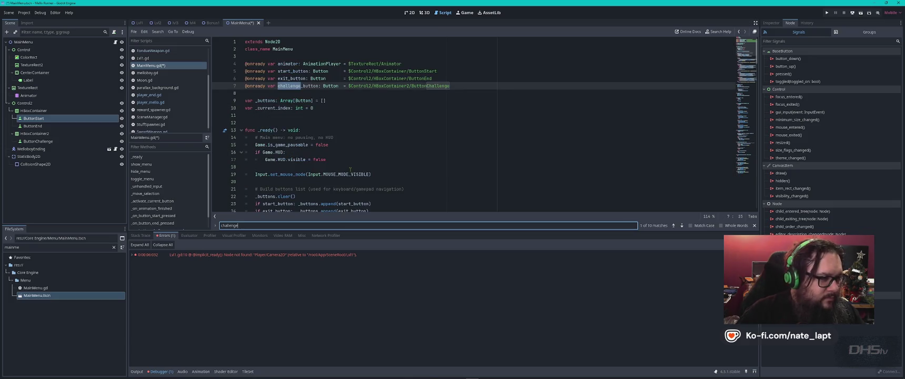
{"action": "key", "text": "Return"}
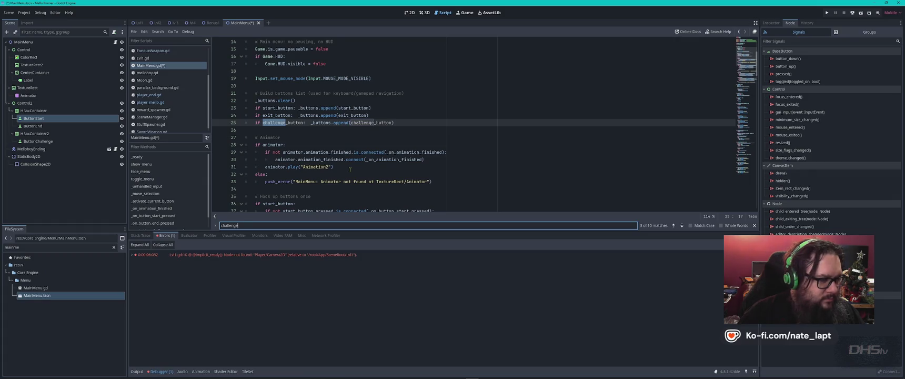
Change the challenge block's pressed handler on line 53 to _on_button_challenge_pressed.
{"action": "left_click", "coordinate": [281, 115]}
{"action": "double_click", "coordinate": [277, 107]}
{"action": "key", "text": "ctrl+f"}
{"action": "scroll", "coordinate": [432, 93], "scroll_direction": "up", "scroll_amount": 1}
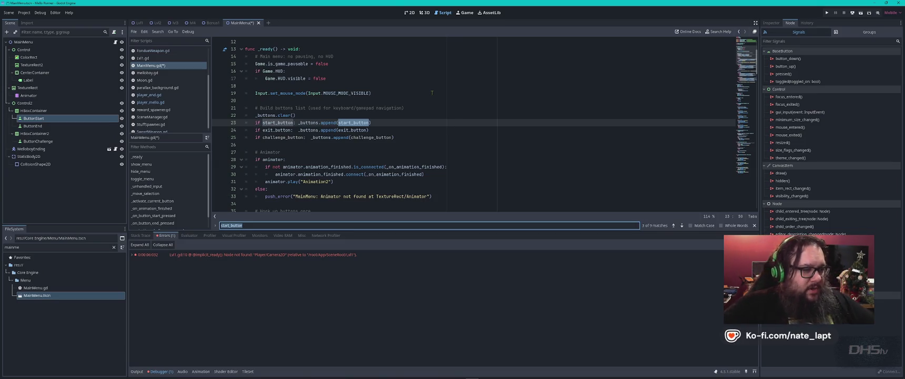
{"action": "key", "text": "Return"}
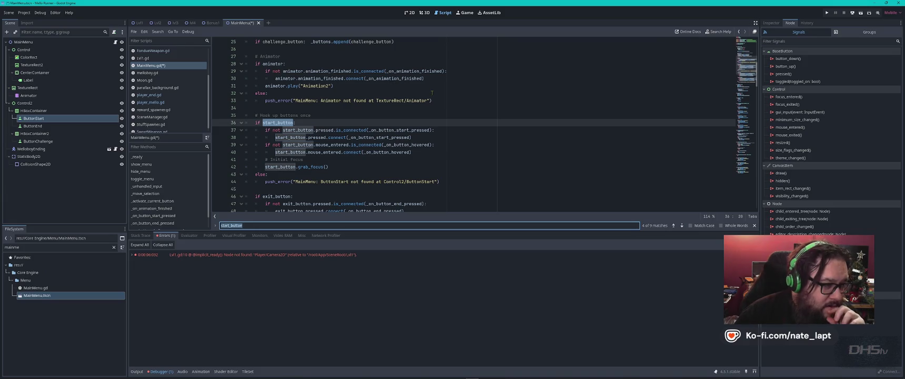
{"action": "double_click", "coordinate": [387, 130]}
{"action": "scroll", "coordinate": [428, 139], "scroll_direction": "down", "scroll_amount": 3}
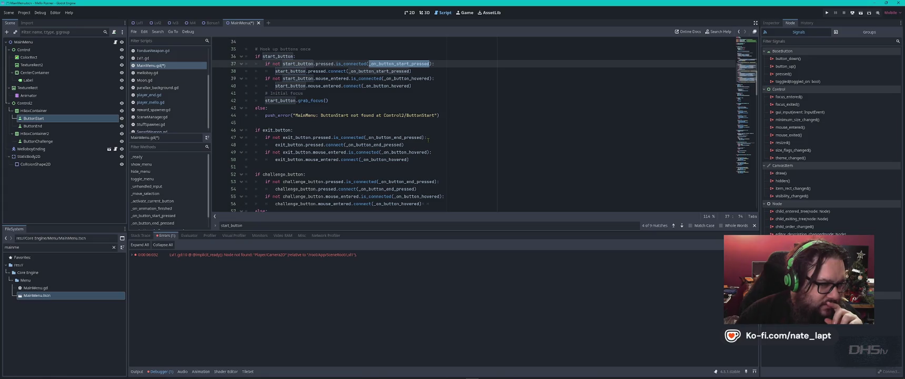
{"action": "scroll", "coordinate": [274, 143], "scroll_direction": "down", "scroll_amount": 3}
{"action": "left_click", "coordinate": [416, 138]}
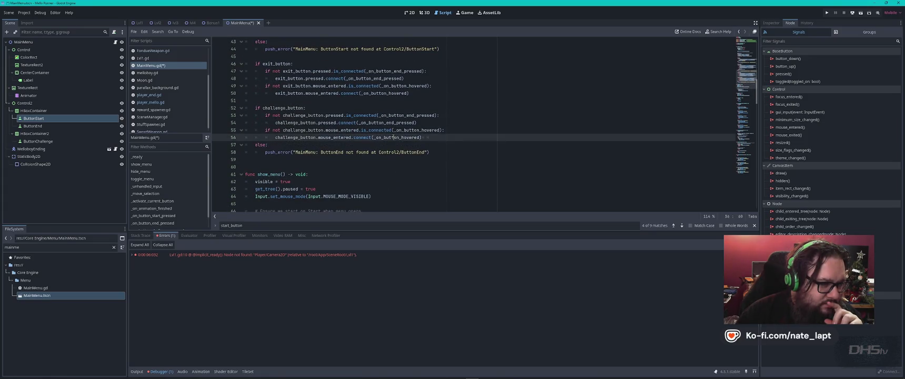
{"action": "double_click", "coordinate": [421, 115]}
{"action": "left_click", "coordinate": [410, 115]}
{"action": "type", "text": "challenge"}
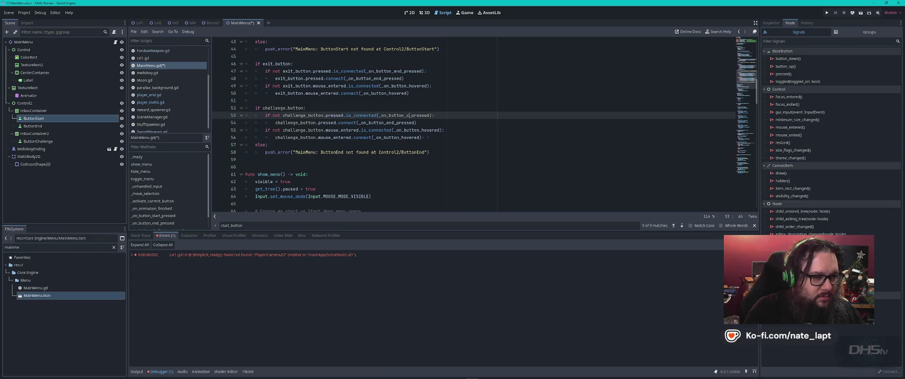
Finish the challenge_button block: pressed to _on_button_challenge_pressed, mouse_entered to _on_button_hovered.
{"action": "left_click", "coordinate": [451, 109]}
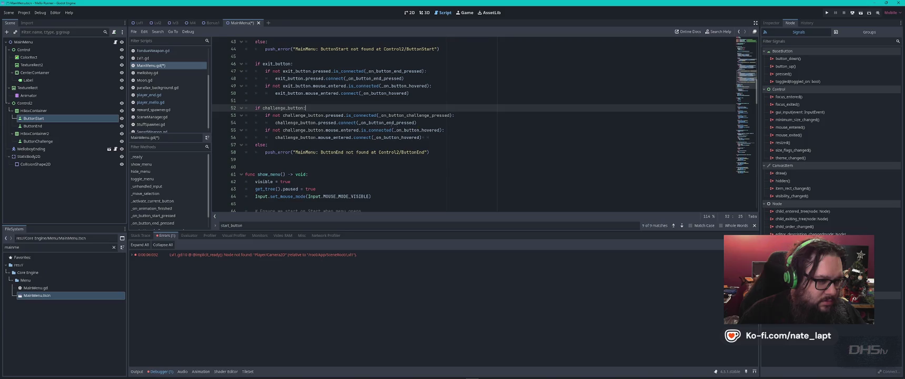
{"action": "left_click", "coordinate": [394, 122]}
{"action": "type", "text": "challenge"}
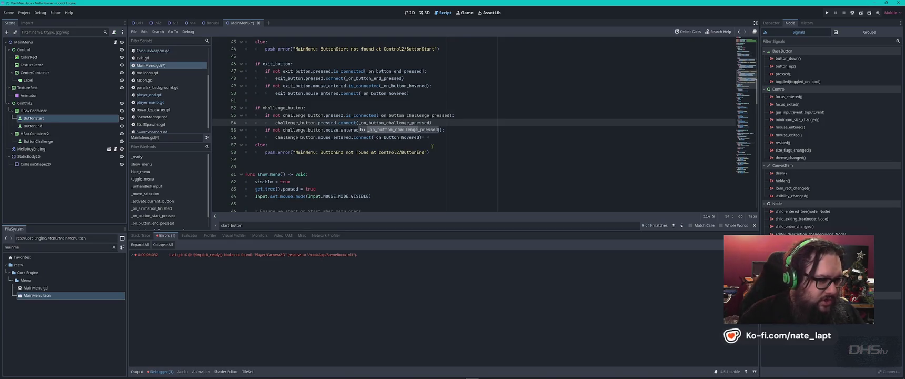
{"action": "left_click", "coordinate": [452, 144]}
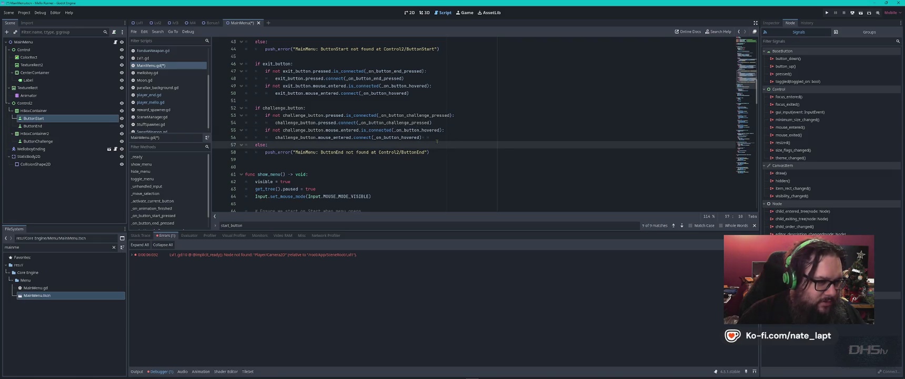
{"action": "left_click", "coordinate": [397, 138]}
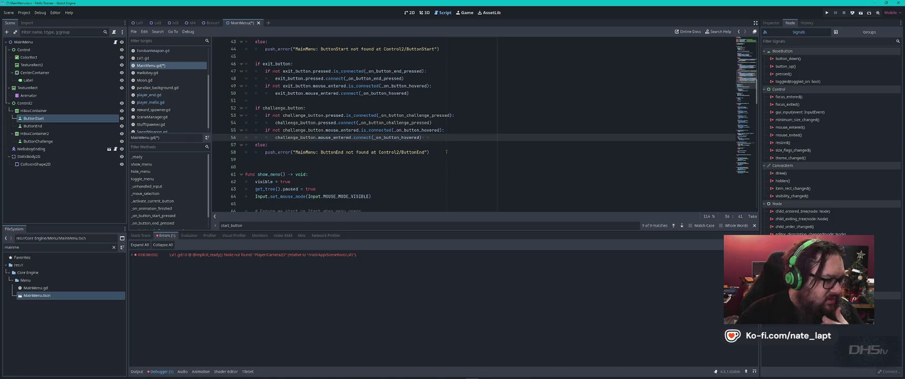
{"action": "left_click", "coordinate": [441, 152]}
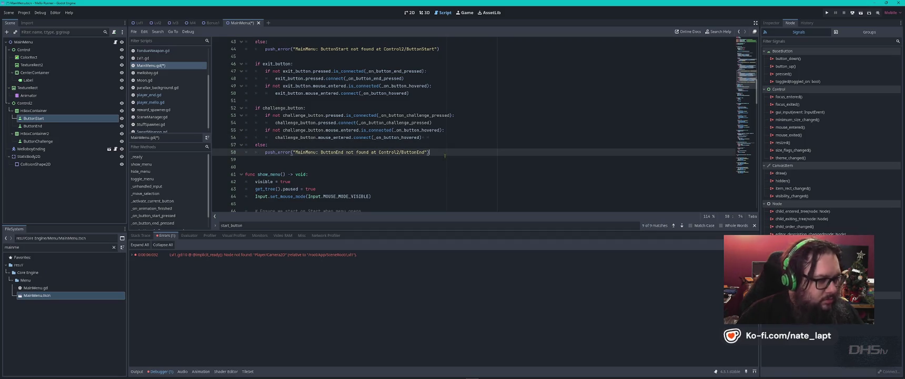
Save MainMenu.gd and search it for _on_button_end_pressed.
{"action": "key", "text": "ctrl+s"}
{"action": "scroll", "coordinate": [445, 155], "scroll_direction": "down", "scroll_amount": 4}
{"action": "scroll", "coordinate": [445, 156], "scroll_direction": "up", "scroll_amount": 4}
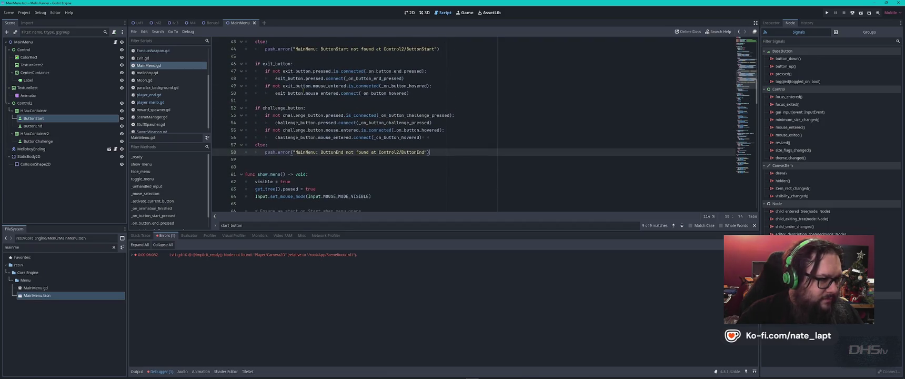
{"action": "double_click", "coordinate": [374, 78]}
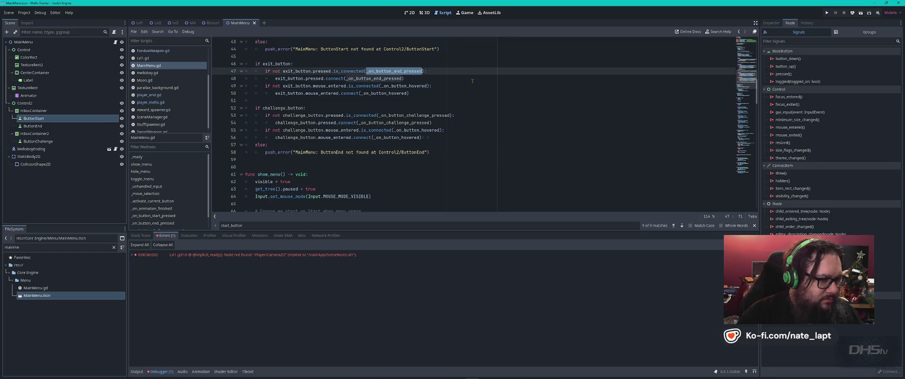
{"action": "key", "text": "ctrl+f"}
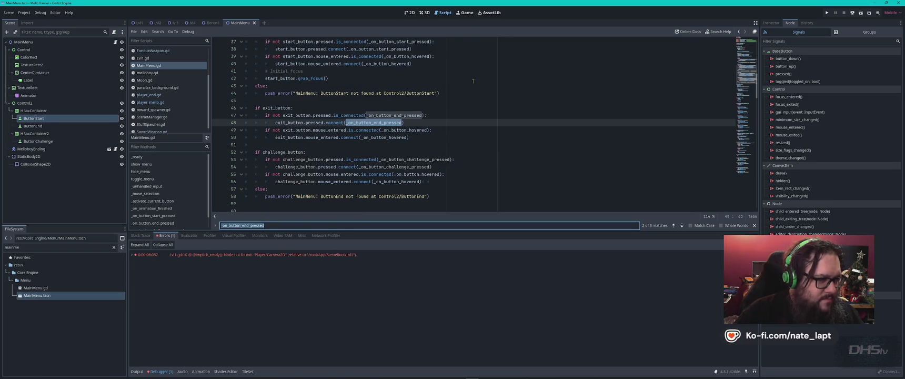
Make _on_button_challenge_pressed load Bonus1 instead of Lvl1, save, and run the game.
{"action": "key", "text": "Return"}
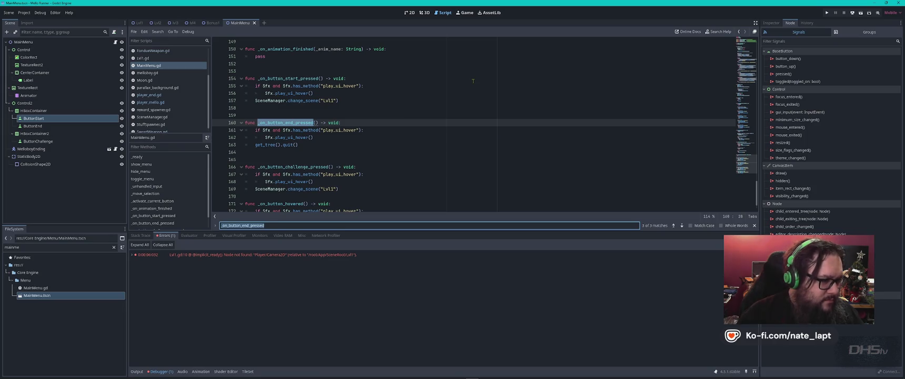
{"action": "double_click", "coordinate": [287, 167]}
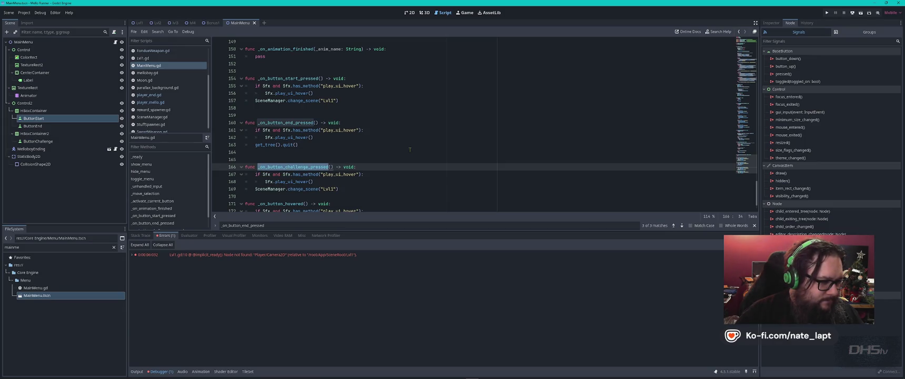
{"action": "scroll", "coordinate": [392, 148], "scroll_direction": "down", "scroll_amount": 1}
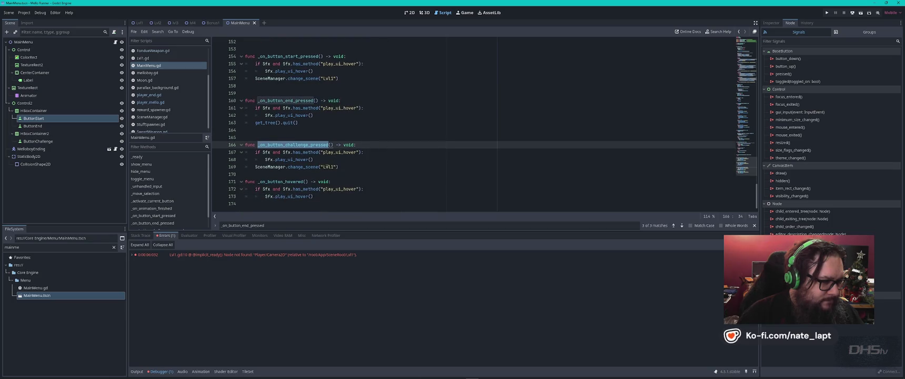
{"action": "double_click", "coordinate": [327, 166]}
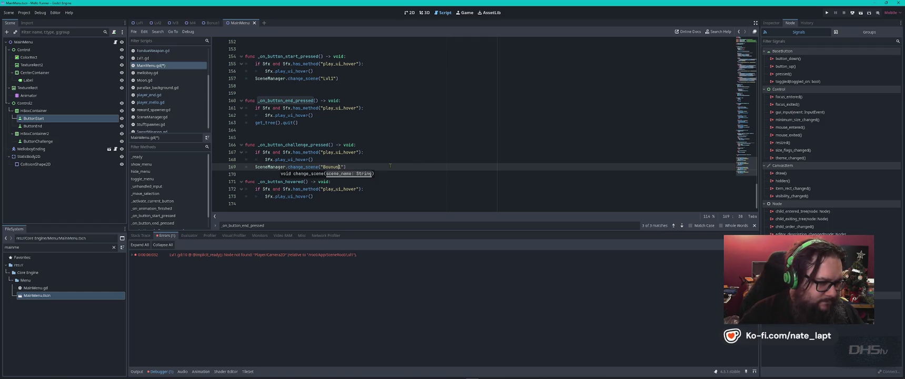
{"action": "type", "text": "Bonus"}
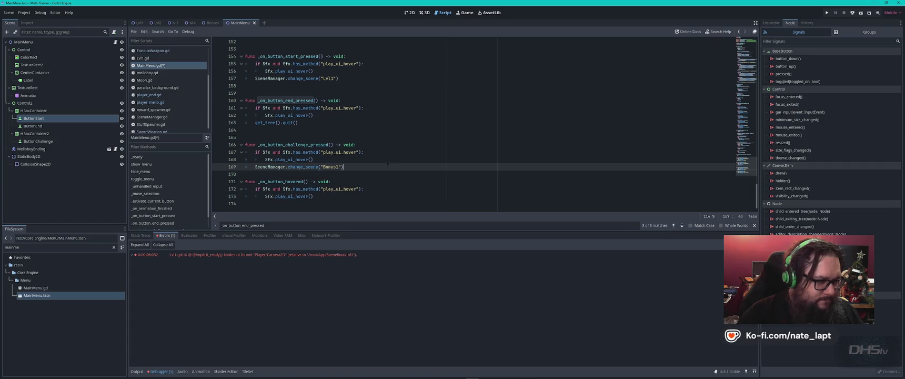
{"action": "key", "text": "ctrl+s"}
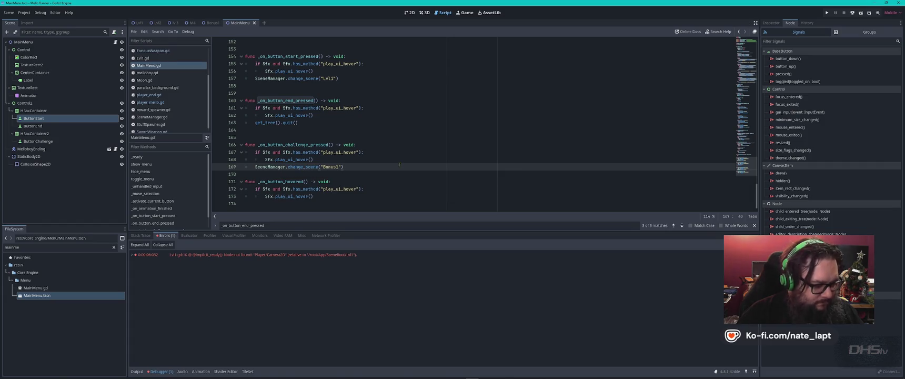
{"action": "key", "text": "F5"}
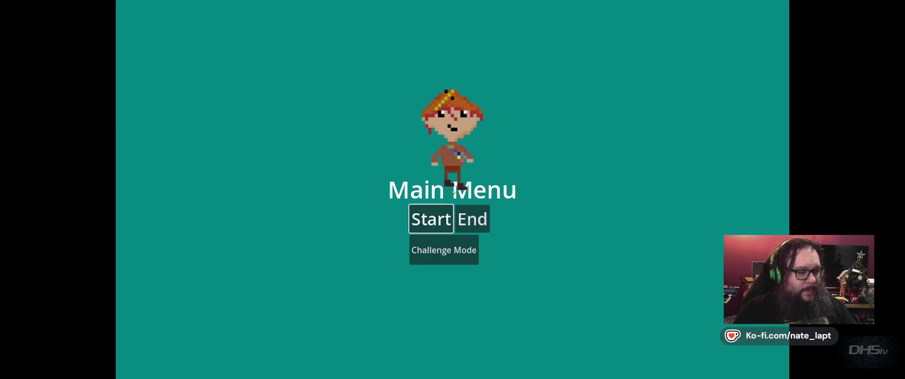
Start the regular level, then pause it and exit back to the main menu.
{"action": "key", "text": "Return"}
{"action": "key", "text": "Escape"}
{"action": "key", "text": "Down"}
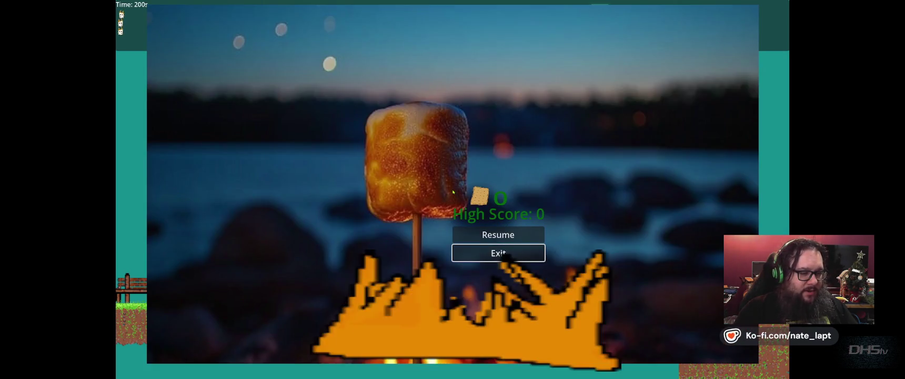
{"action": "key", "text": "Return"}
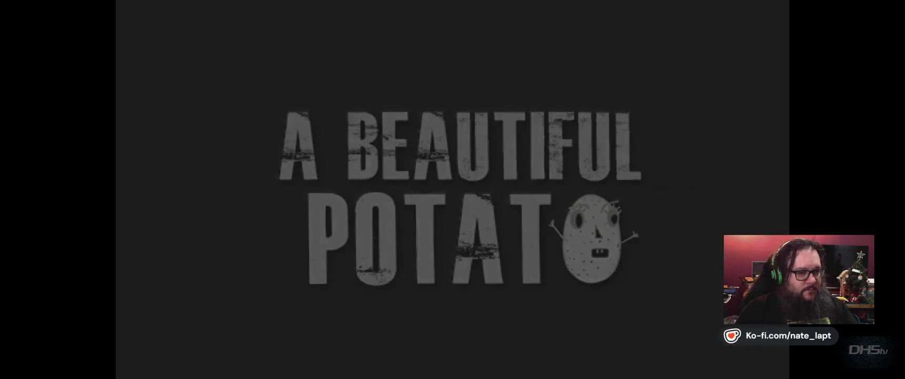
Launch Challenge Mode and repeatedly dive the cat onto the villagers to score.
{"action": "key", "text": "Return"}
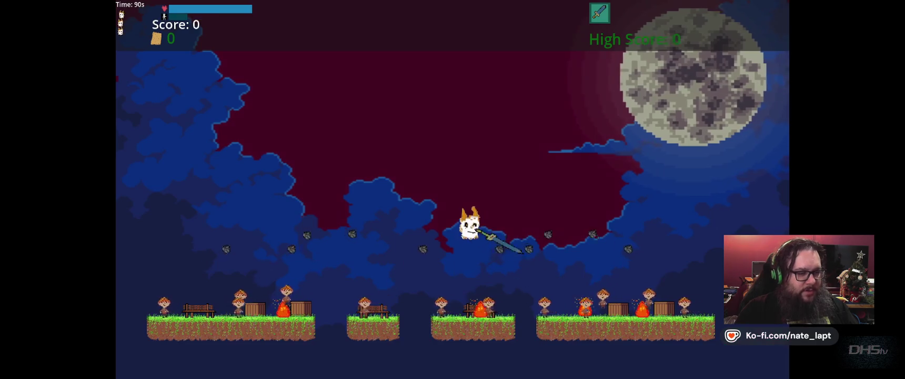
{"action": "key", "text": "Left"}
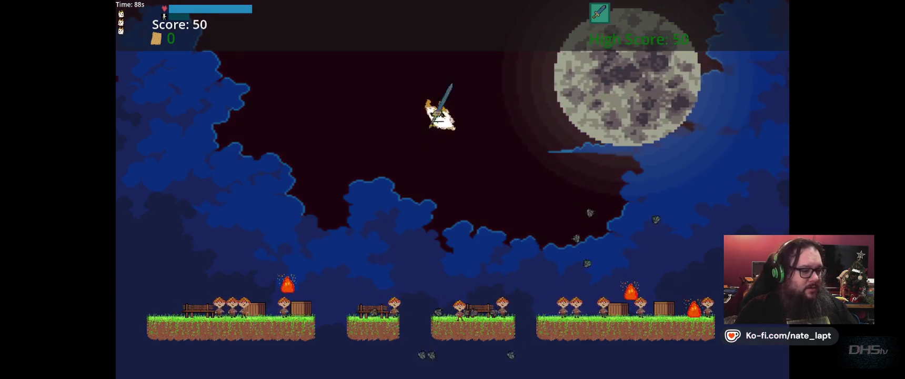
{"action": "key", "text": "Up"}
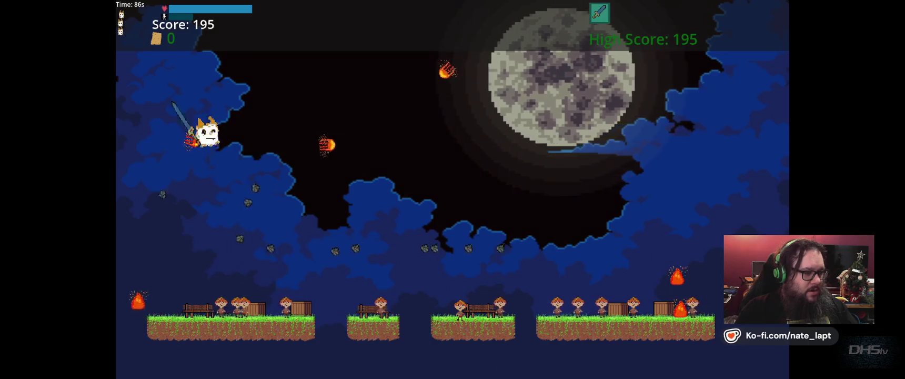
{"action": "key", "text": "Down"}
{"action": "key", "text": "Up"}
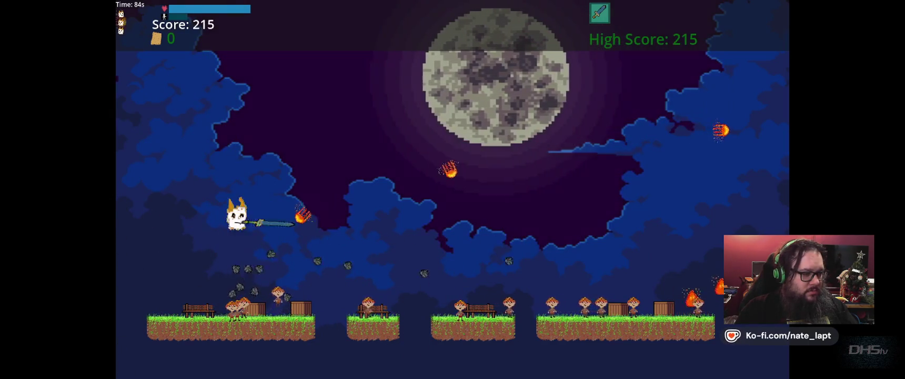
{"action": "key", "text": "Down"}
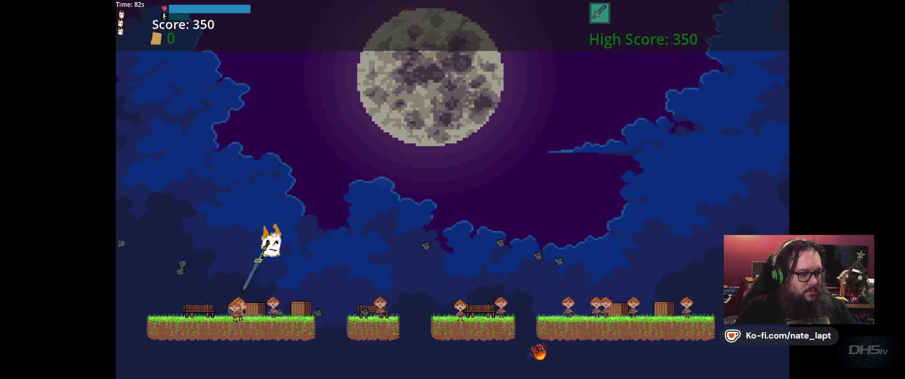
{"action": "key", "text": "Down"}
{"action": "key", "text": "Up"}
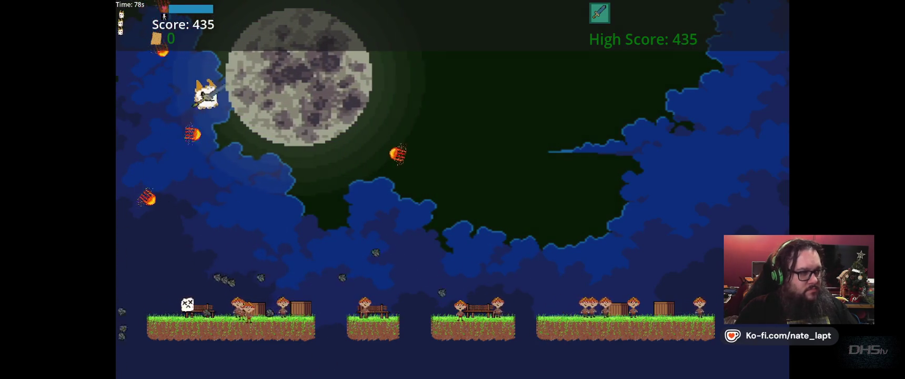
{"action": "key", "text": "Down"}
{"action": "key", "text": "Up"}
{"action": "key", "text": "Down"}
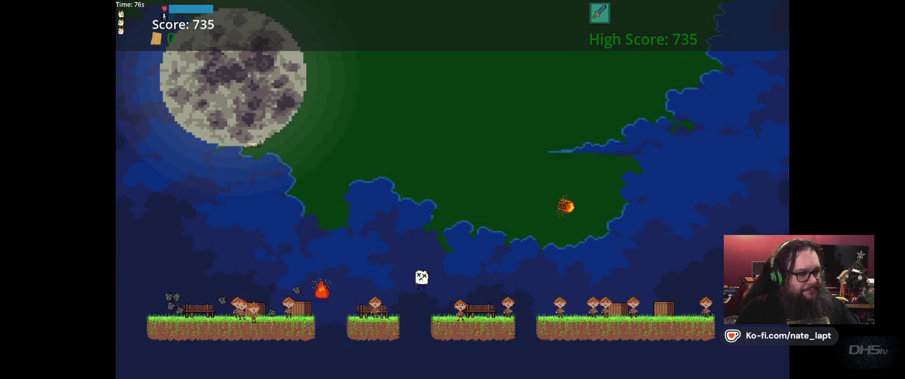
{"action": "key", "text": "Up"}
{"action": "key", "text": "Down"}
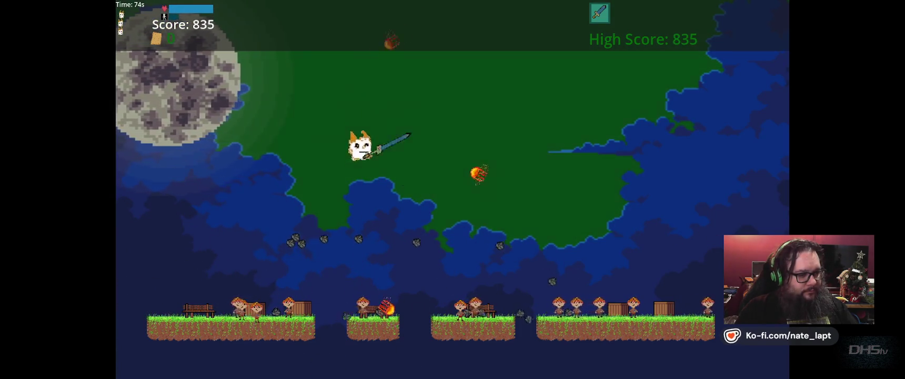
{"action": "key", "text": "Up"}
{"action": "key", "text": "Down"}
{"action": "key", "text": "Up"}
{"action": "key", "text": "Down"}
{"action": "key", "text": "Up"}
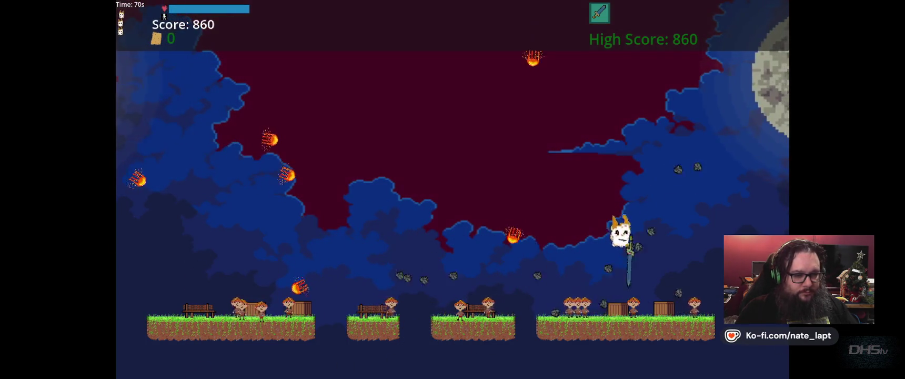
Keep diving onto villagers, then attack the villagers on the right island.
{"action": "key", "text": "Down"}
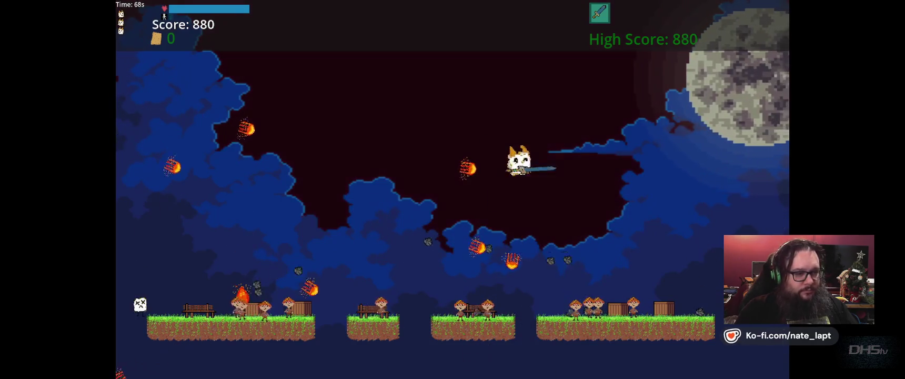
{"action": "key", "text": "Up"}
{"action": "key", "text": "Down"}
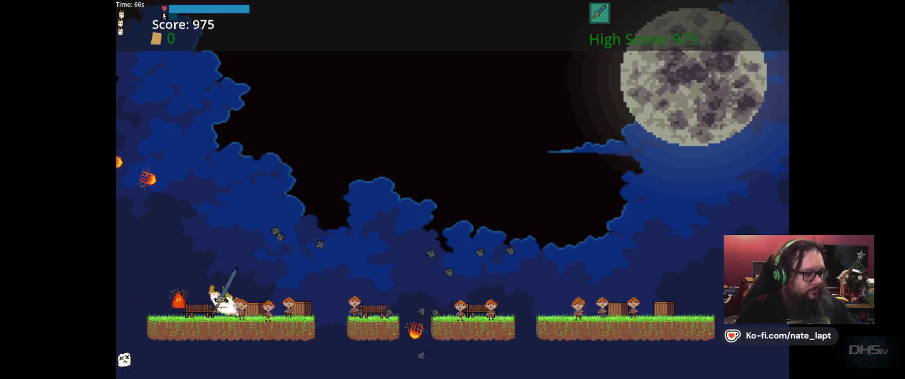
{"action": "key", "text": "Up"}
{"action": "key", "text": "Down"}
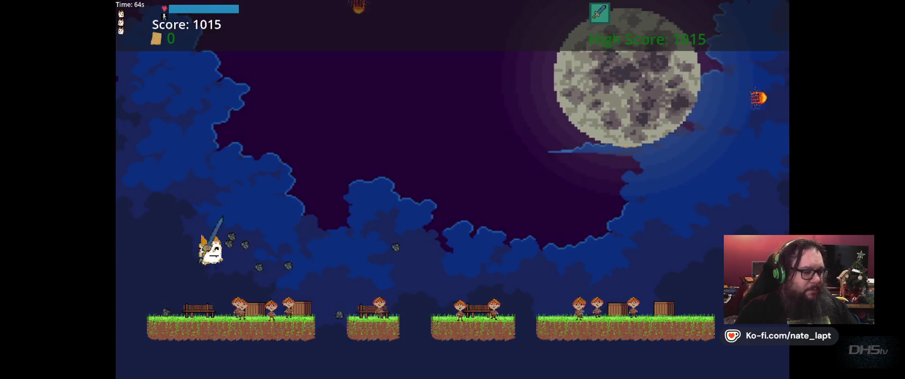
{"action": "key", "text": "Up"}
{"action": "key", "text": "Down"}
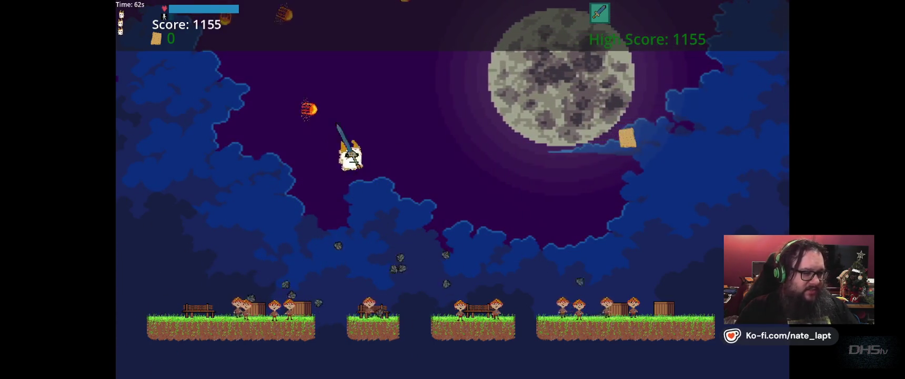
{"action": "key", "text": "Up"}
{"action": "key", "text": "Up"}
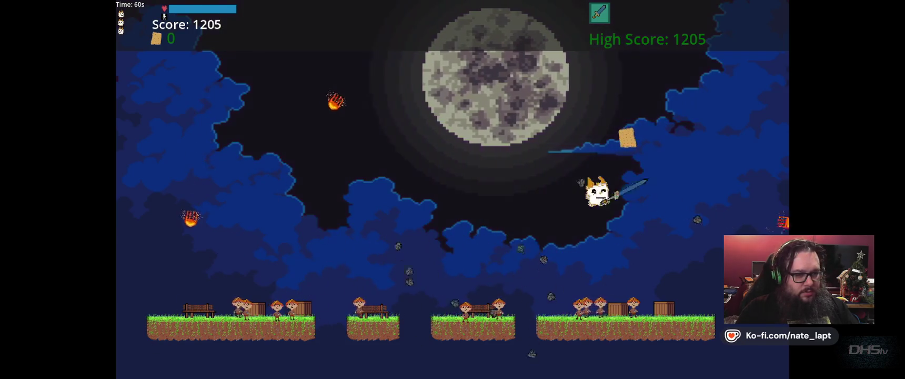
{"action": "key", "text": "Down"}
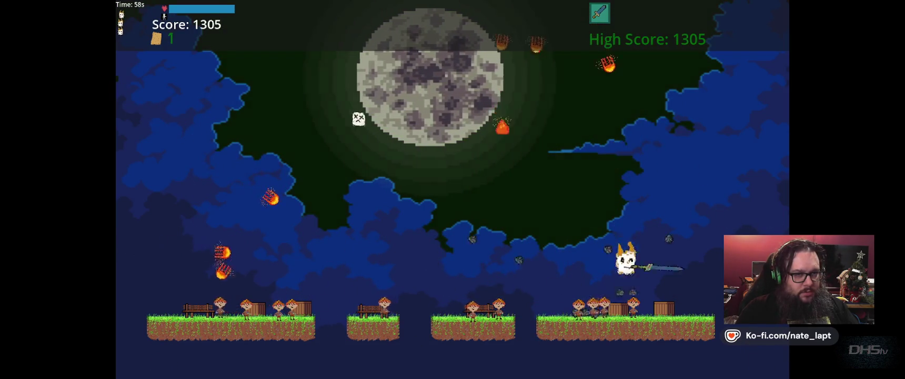
{"action": "key", "text": "Up"}
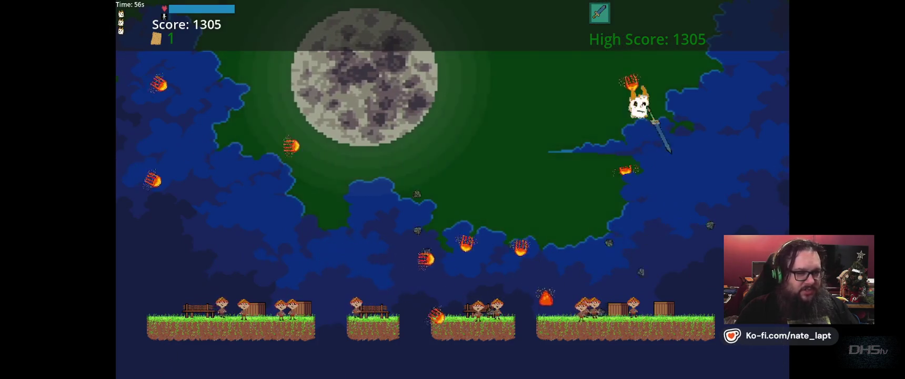
{"action": "key", "text": "Down"}
{"action": "key", "text": "Up"}
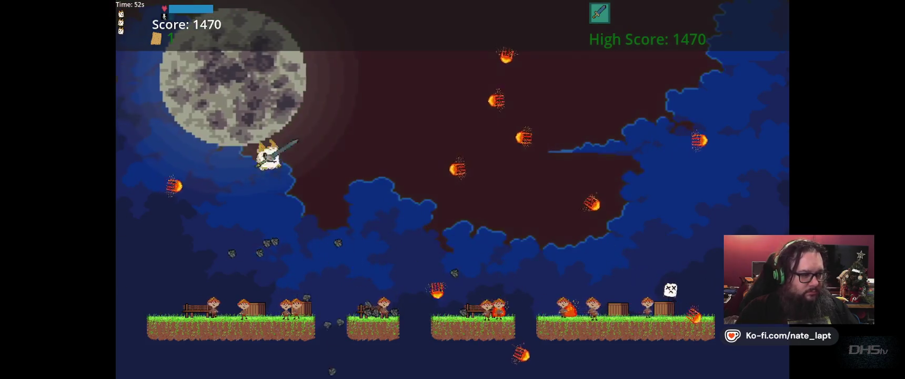
{"action": "key", "text": "Down"}
{"action": "key", "text": "Up"}
{"action": "key", "text": "Down"}
{"action": "key", "text": "Up"}
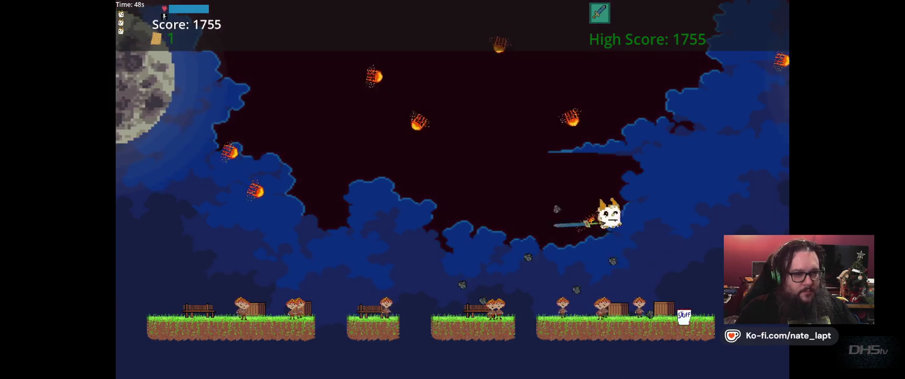
{"action": "key", "text": "Down"}
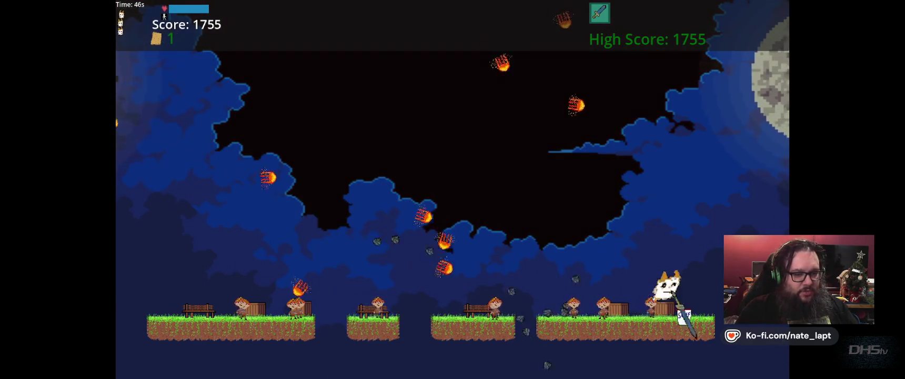
{"action": "key", "text": "Up"}
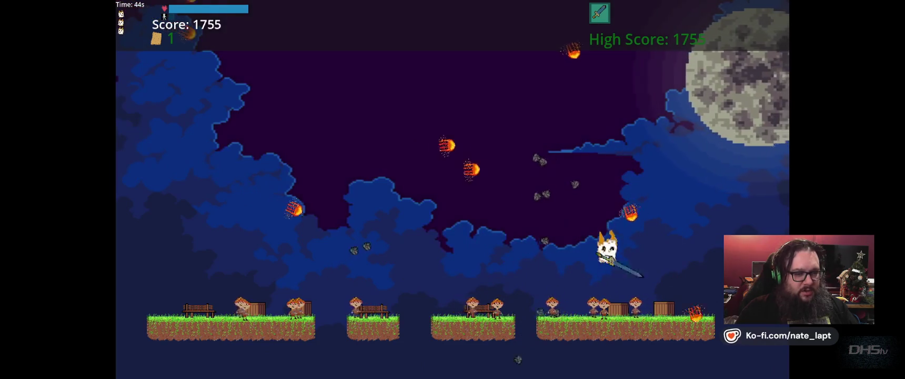
Steer the respawned cat past meteors, diving on villagers until the score reaches 4300 with 10 seconds left.
{"action": "key", "text": "Down"}
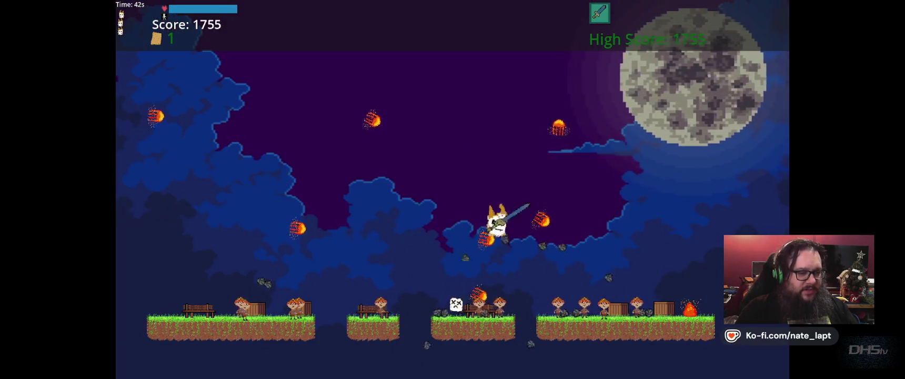
{"action": "key", "text": "Up"}
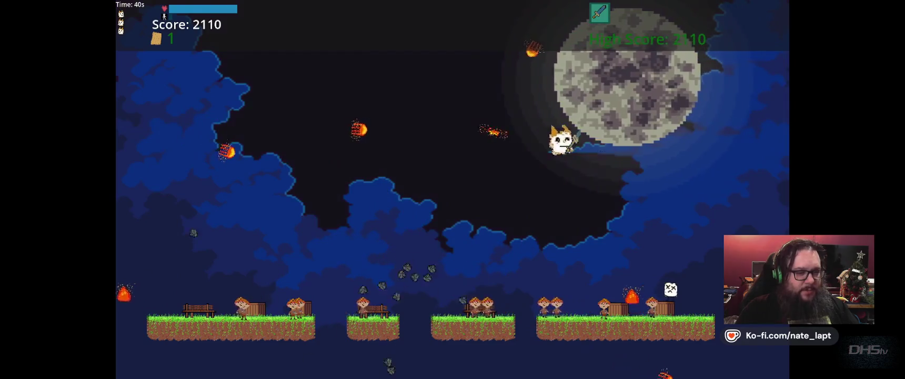
{"action": "key", "text": "Down"}
{"action": "key", "text": "Down"}
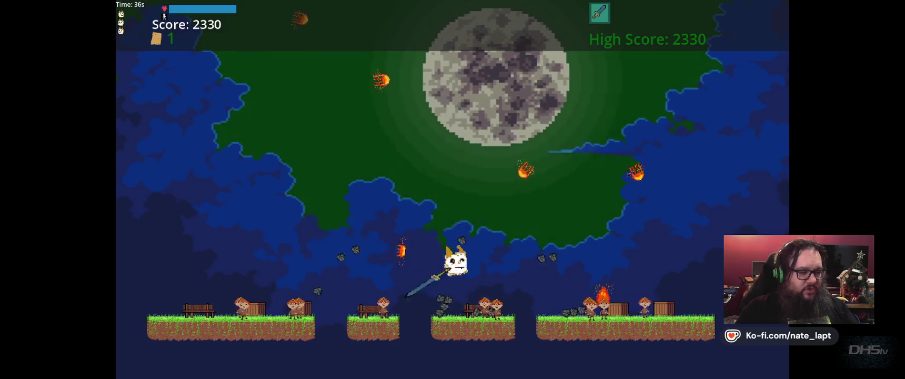
{"action": "key", "text": "Up"}
{"action": "key", "text": "Up"}
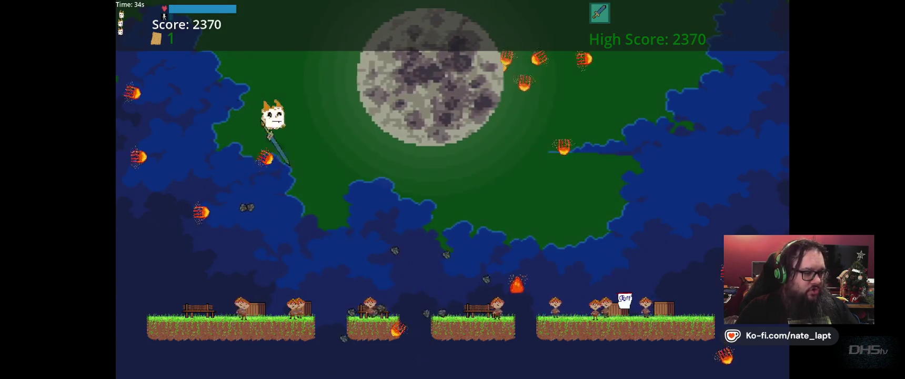
{"action": "key", "text": "Down"}
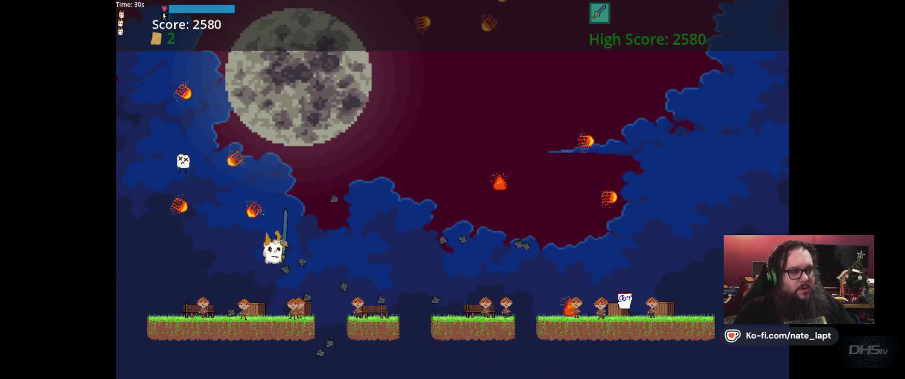
{"action": "key", "text": "Right"}
{"action": "key", "text": "Left"}
{"action": "key", "text": "Up"}
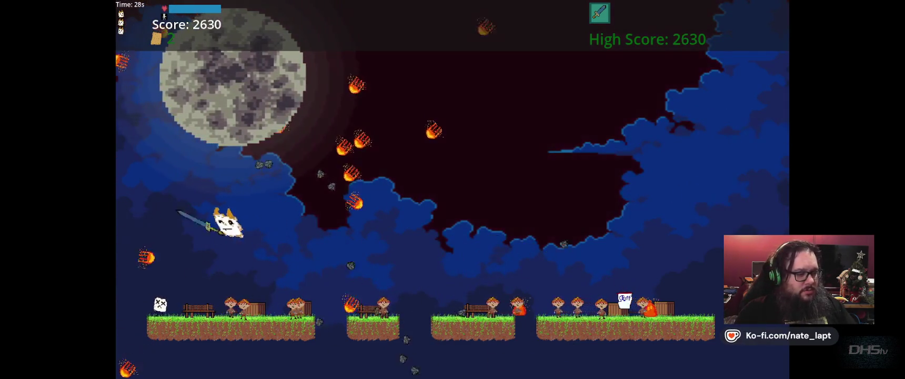
{"action": "key", "text": "Down"}
{"action": "key", "text": "Right"}
{"action": "key", "text": "Down"}
{"action": "key", "text": "Up"}
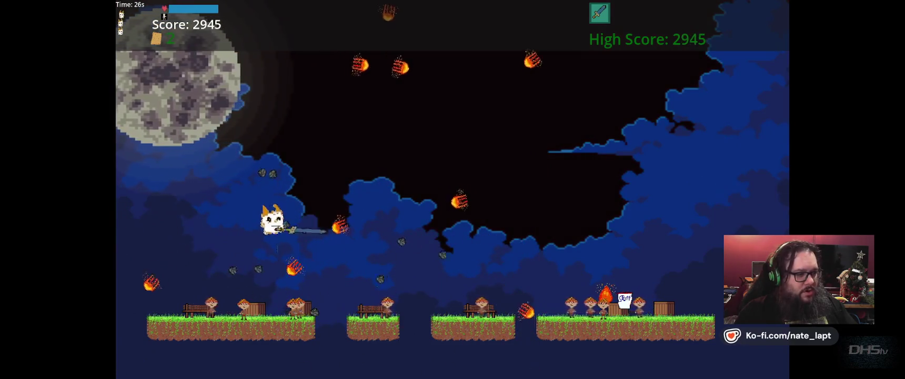
{"action": "key", "text": "Right"}
{"action": "key", "text": "Right"}
{"action": "key", "text": "Up"}
{"action": "key", "text": "Down"}
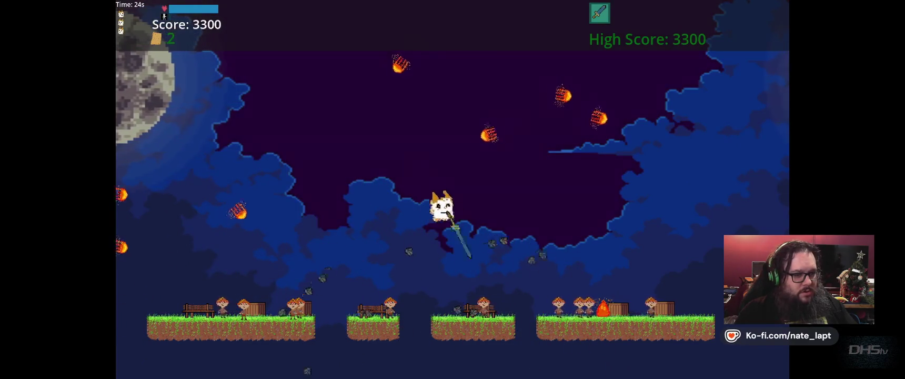
{"action": "key", "text": "Up"}
{"action": "key", "text": "Down"}
{"action": "key", "text": "Right"}
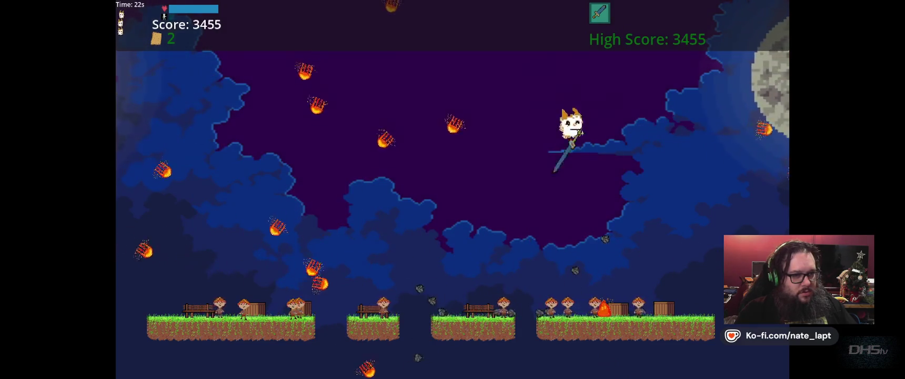
{"action": "key", "text": "Up"}
{"action": "key", "text": "Down"}
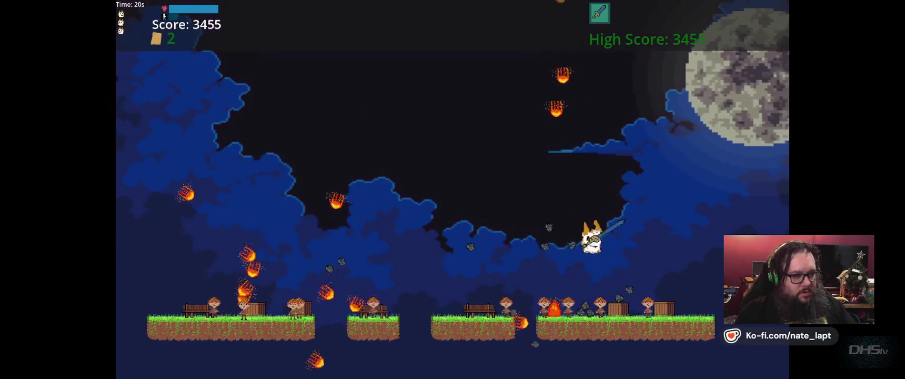
{"action": "key", "text": "Up"}
{"action": "key", "text": "Left"}
{"action": "key", "text": "Up"}
{"action": "key", "text": "Down"}
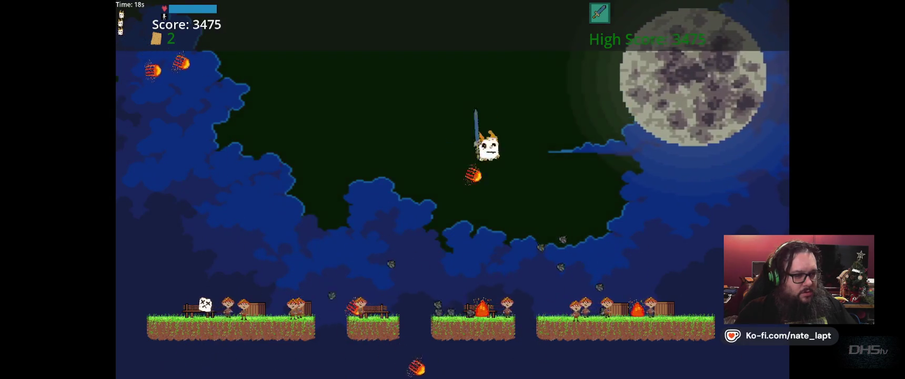
{"action": "key", "text": "Up"}
{"action": "key", "text": "Left"}
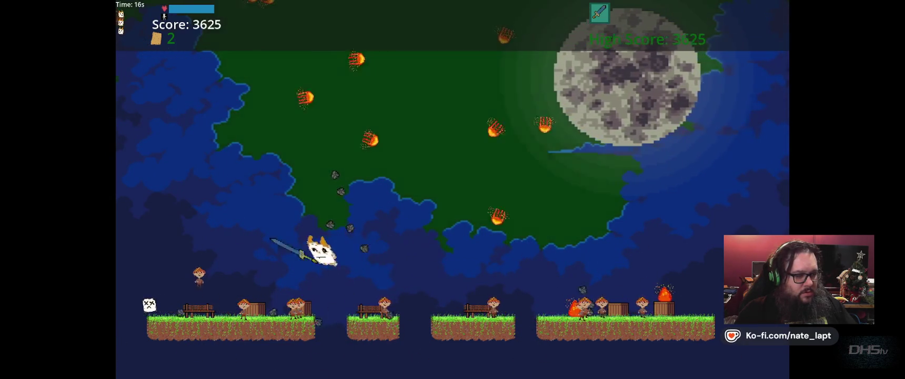
{"action": "key", "text": "Up"}
{"action": "key", "text": "Down"}
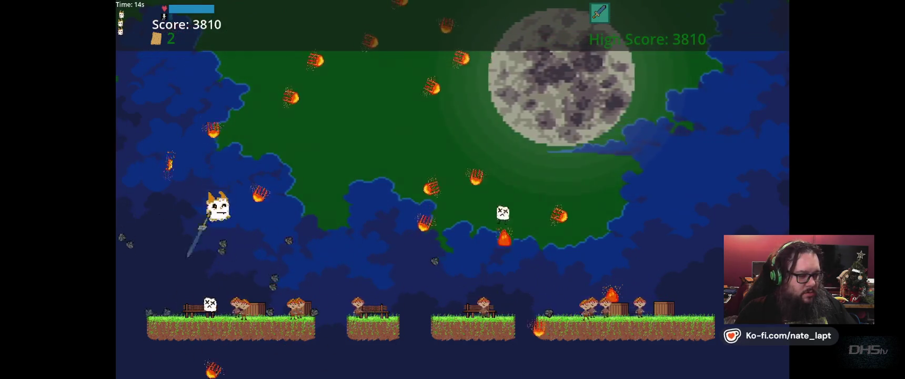
{"action": "key", "text": "Up"}
{"action": "key", "text": "Down"}
{"action": "key", "text": "Down"}
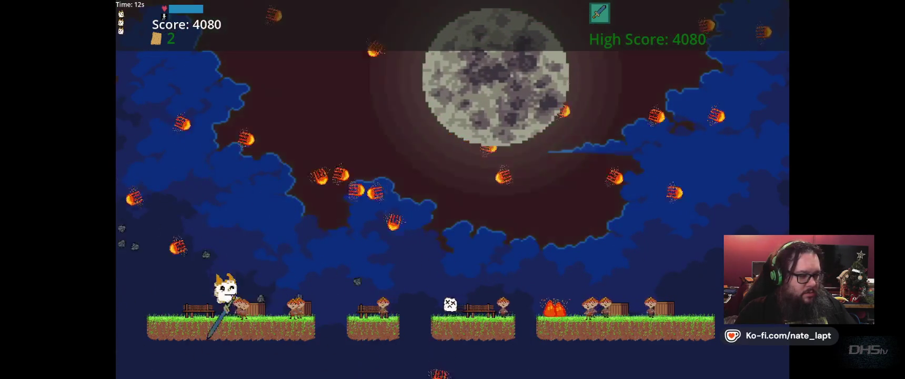
{"action": "key", "text": "Up"}
{"action": "key", "text": "Up"}
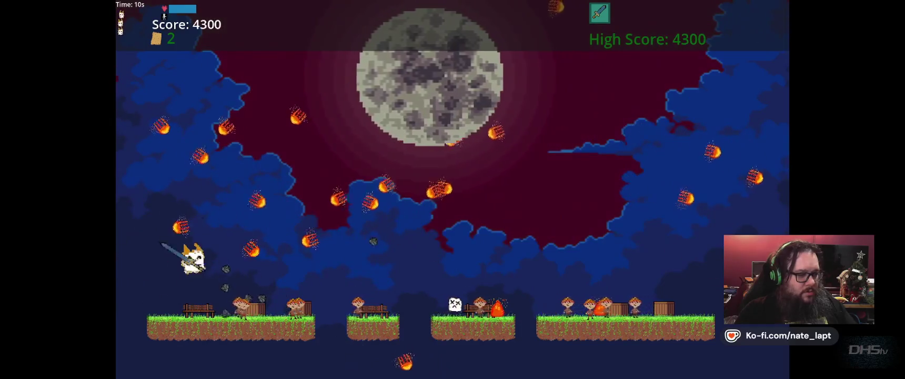
{"action": "key", "text": "Right"}
{"action": "key", "text": "Down"}
{"action": "key", "text": "Up"}
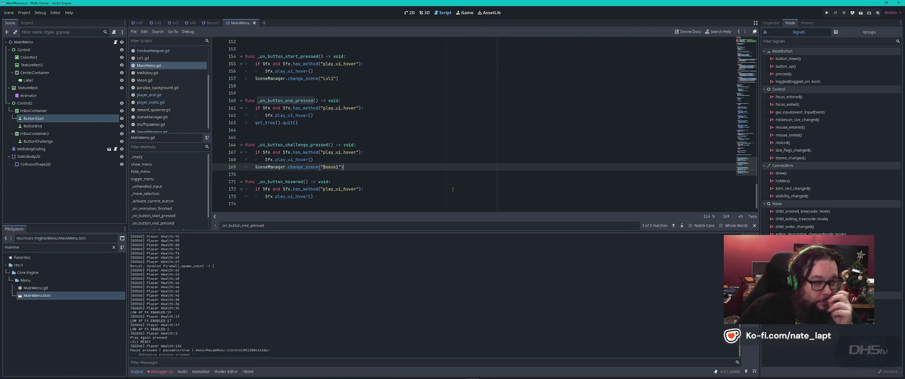
Switch to the 2D view and zoom until the Main Menu title, Start, End and Challenge Mode show.
{"action": "left_click", "coordinate": [408, 13]}
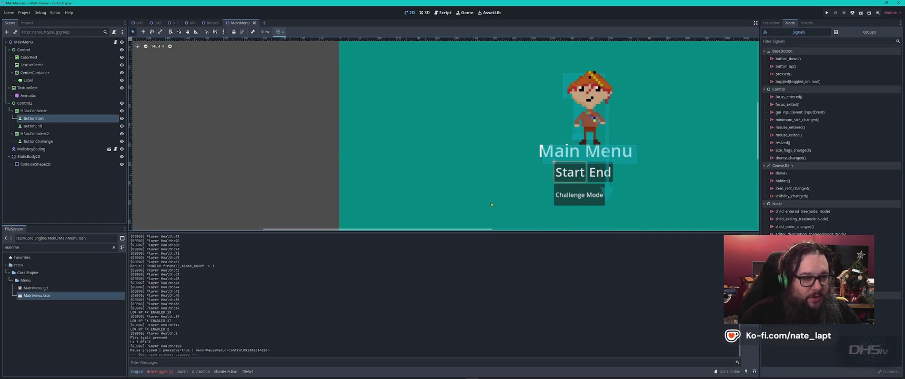
{"action": "scroll", "coordinate": [447, 197], "scroll_direction": "down", "scroll_amount": 6}
{"action": "scroll", "coordinate": [412, 191], "scroll_direction": "up", "scroll_amount": 2}
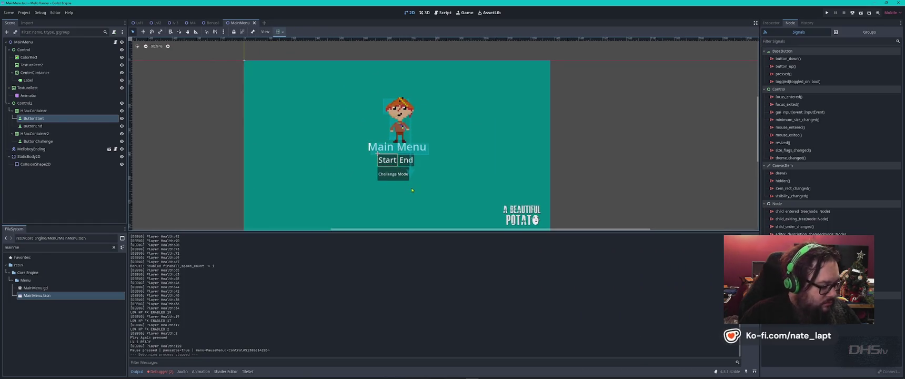